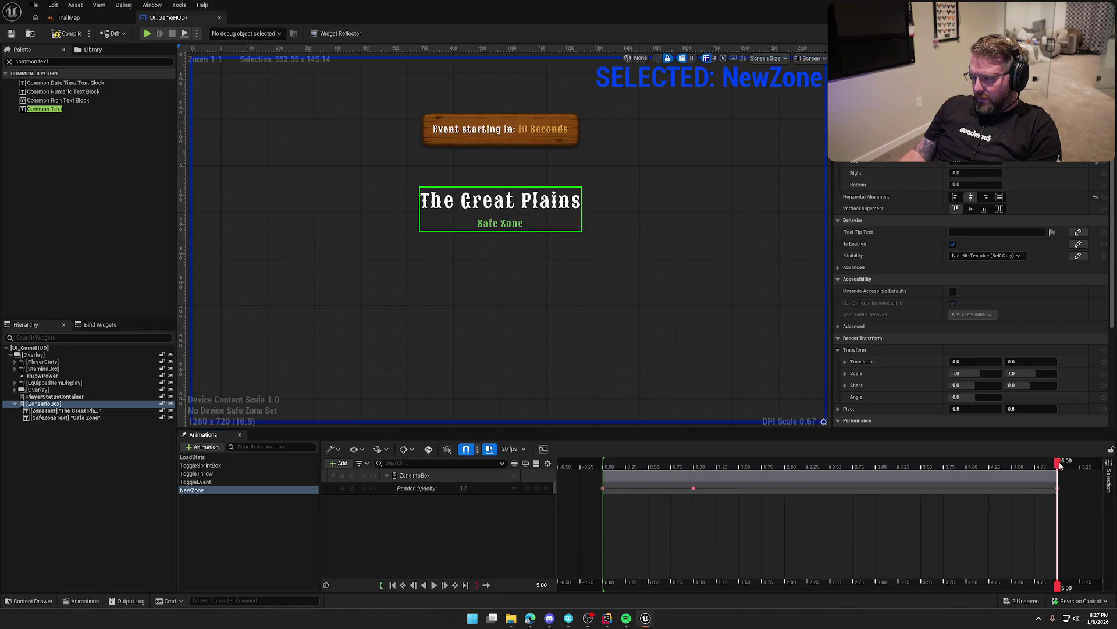
# Set the first Render Opacity key of NewZone to 0 and preview the fade-in
pyautogui.moveTo(1059, 464); pyautogui.dragTo(1103, 465)
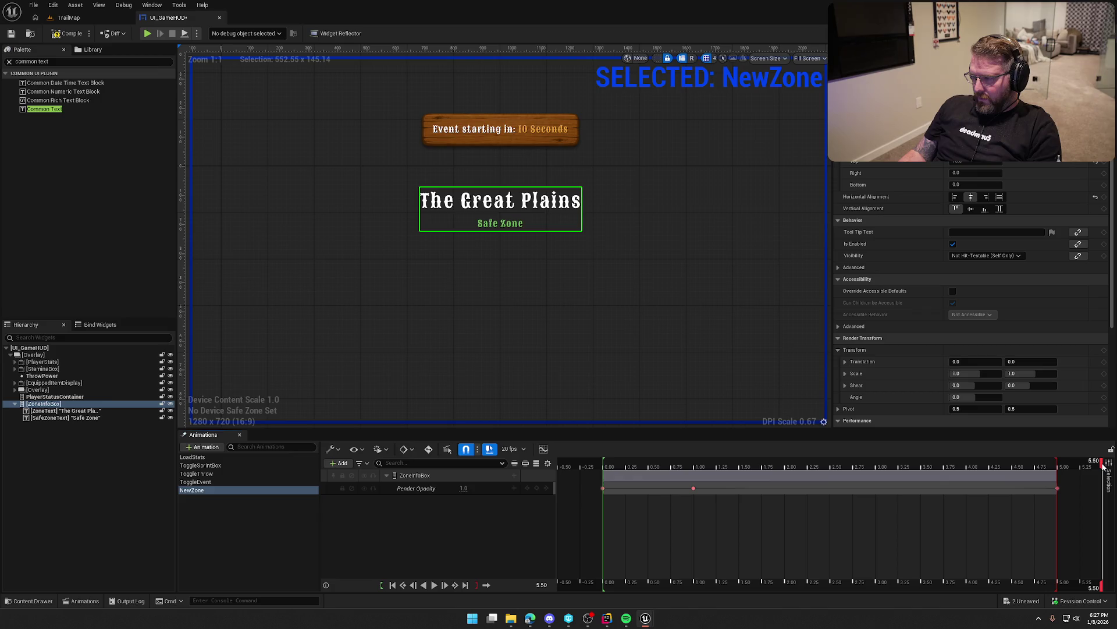
pyautogui.click(464, 488)
pyautogui.write('0')
pyautogui.press('Return')
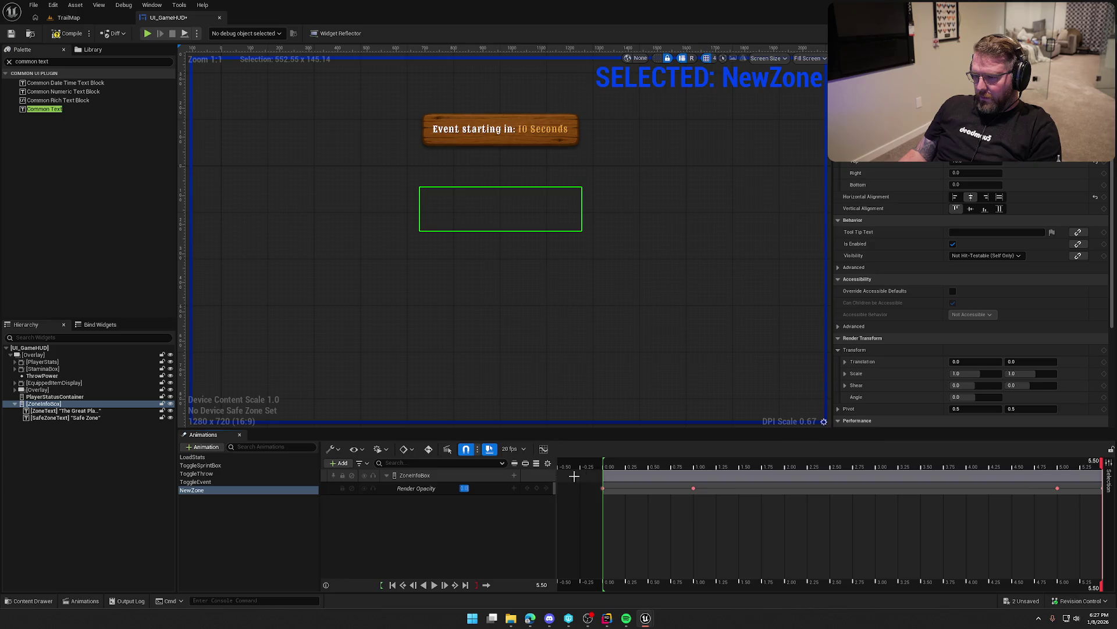
pyautogui.moveTo(639, 467)
pyautogui.mouseDown()
pyautogui.moveTo(578, 467)
pyautogui.moveTo(604, 467)
pyautogui.mouseUp()
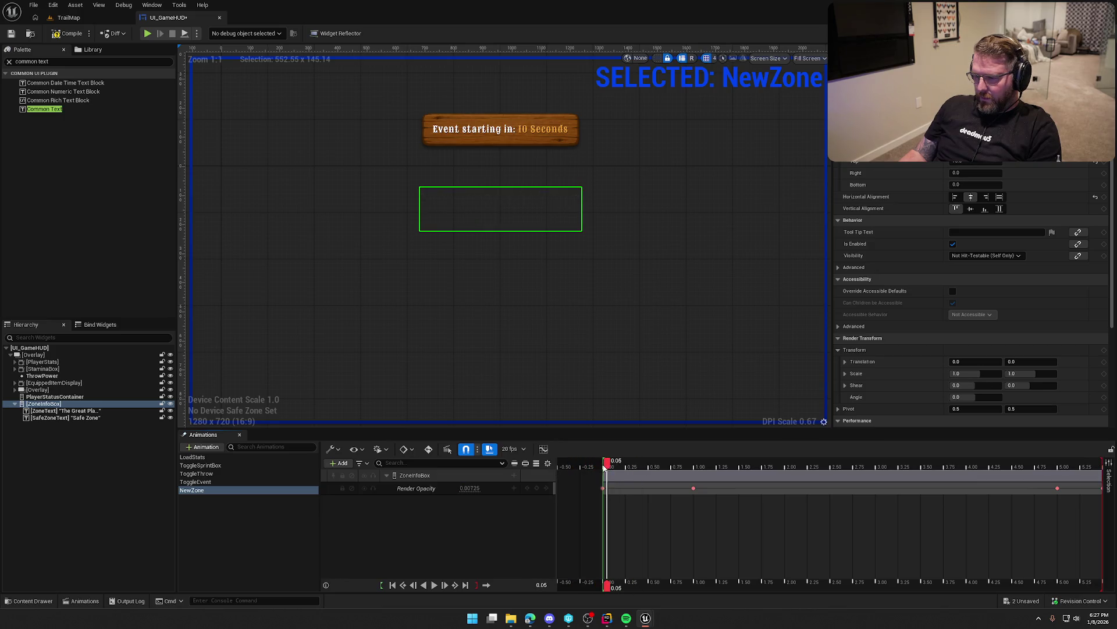
pyautogui.click(423, 585)
pyautogui.click(435, 585)
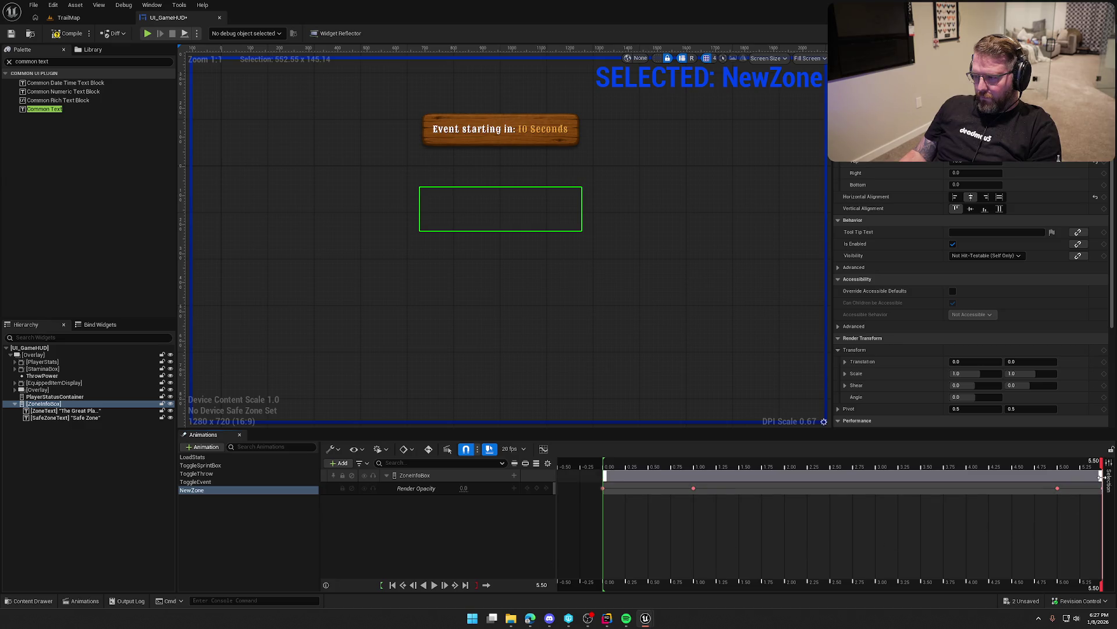
# Shrink the ZoneInfoBox section and playback range to end at 4.00 seconds
pyautogui.moveTo(1100, 476); pyautogui.dragTo(967, 477)
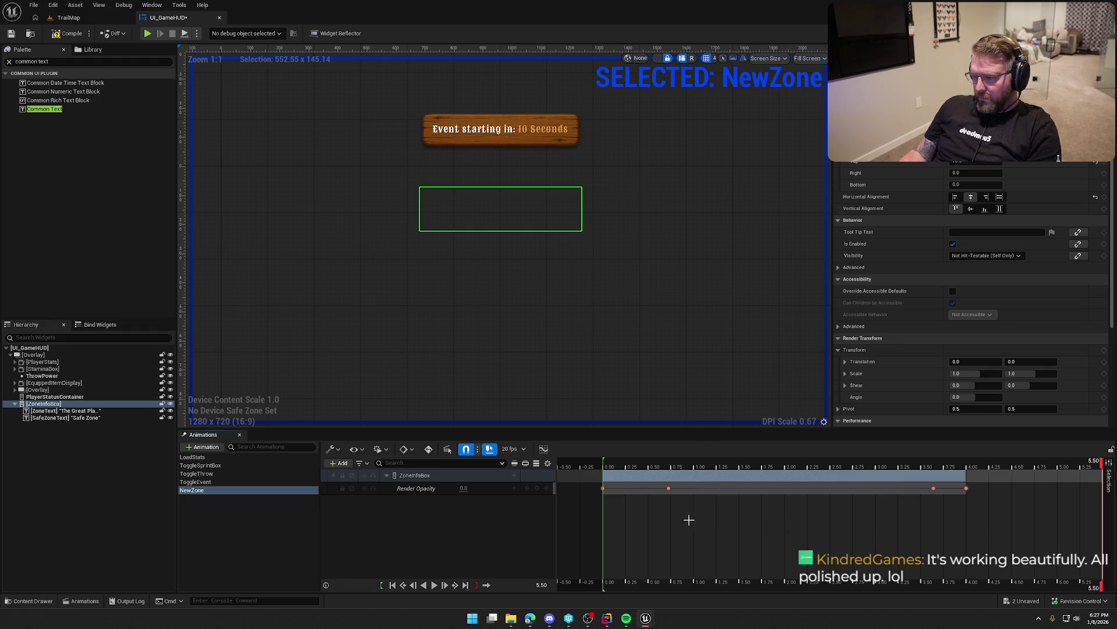
pyautogui.moveTo(1102, 464); pyautogui.dragTo(840, 464)
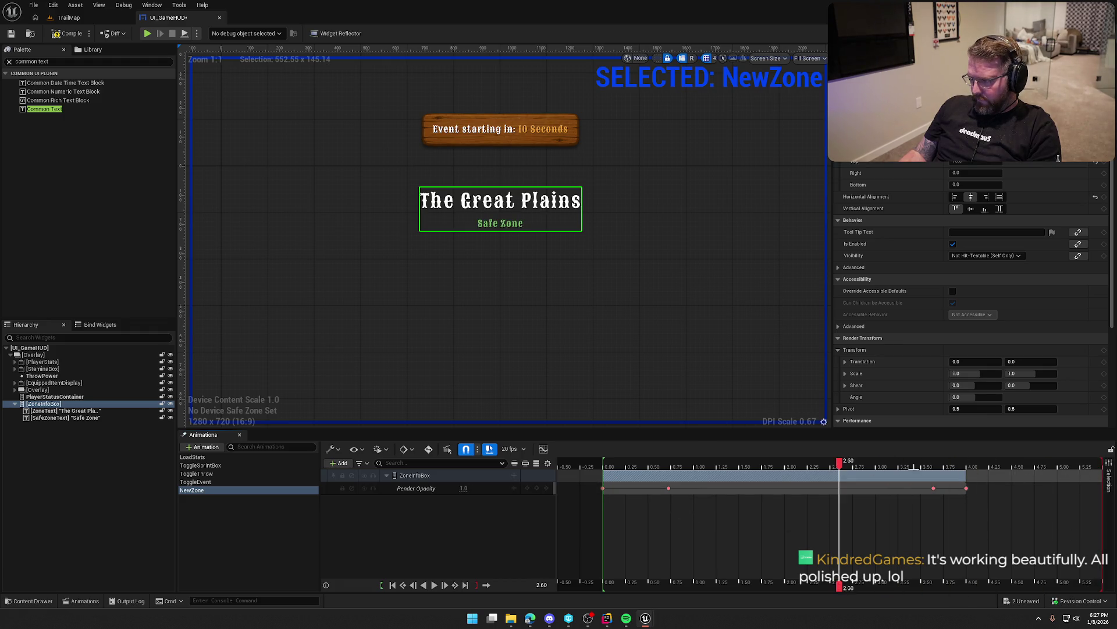
pyautogui.moveTo(1098, 463); pyautogui.dragTo(966, 464)
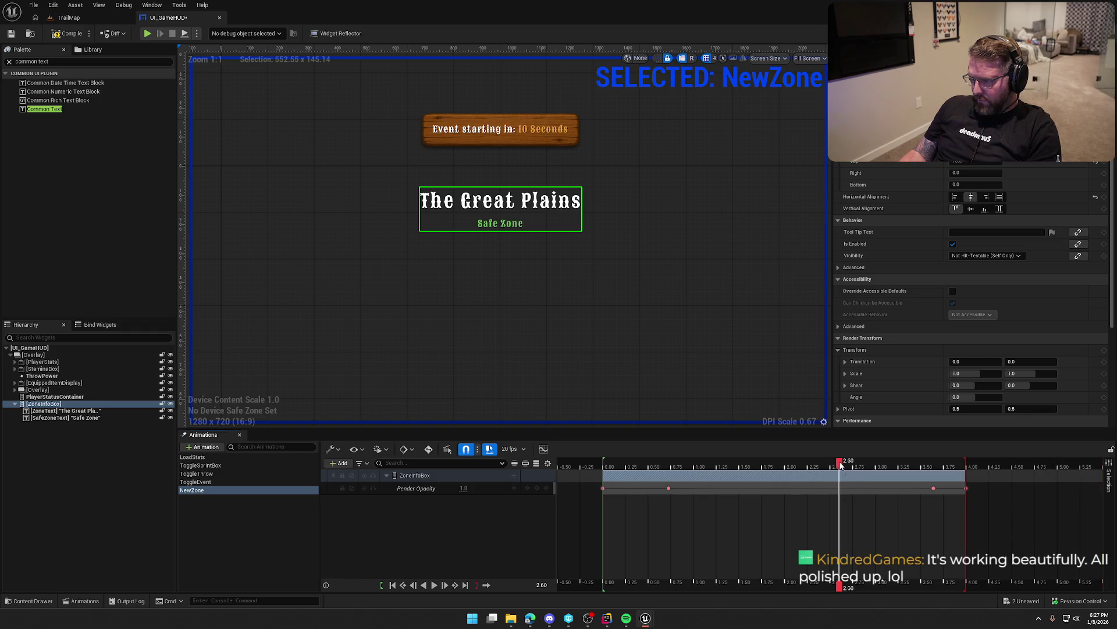
pyautogui.moveTo(840, 463)
pyautogui.mouseDown()
pyautogui.moveTo(577, 463)
pyautogui.moveTo(603, 461)
pyautogui.mouseUp()
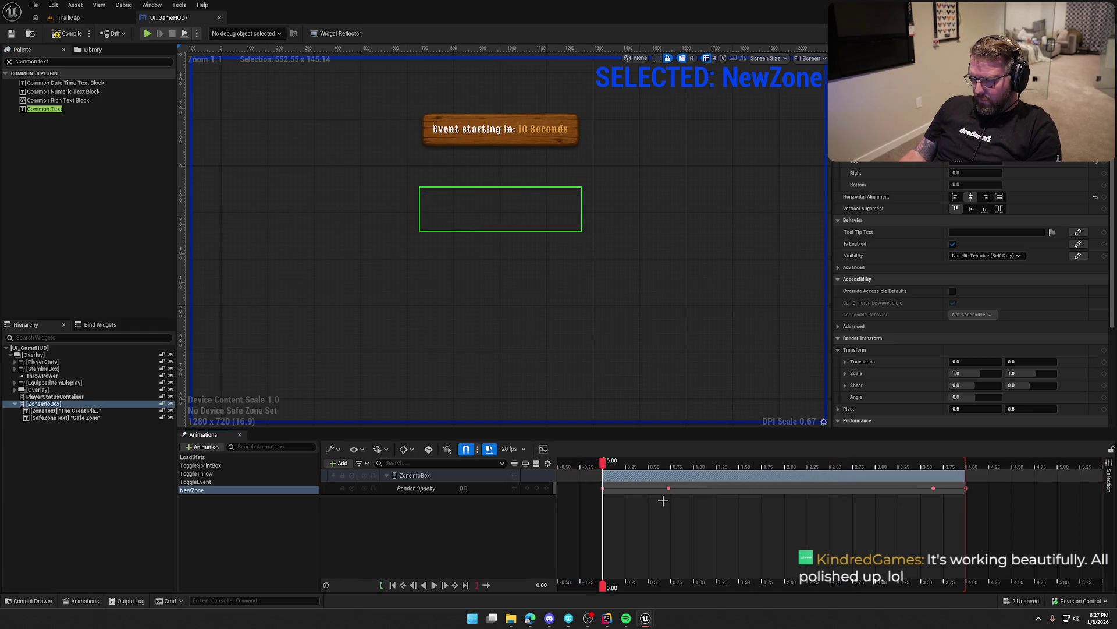
pyautogui.click(435, 586)
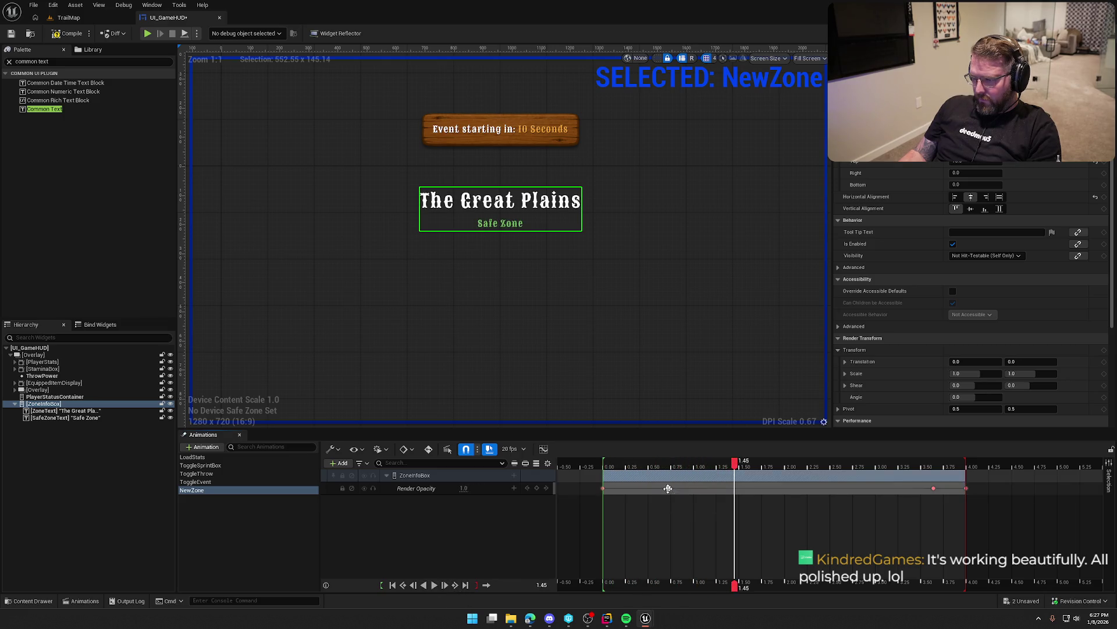
# Move the fade-in key to 1.00 s and the fade-out key to 3.50 s
pyautogui.moveTo(668, 488); pyautogui.dragTo(693, 488)
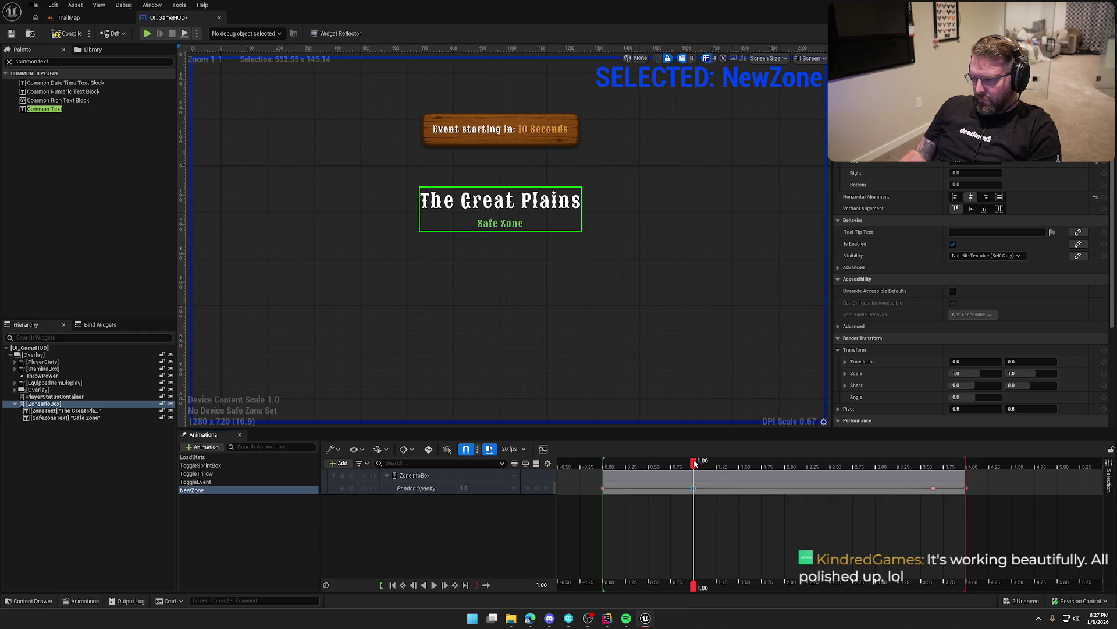
pyautogui.moveTo(934, 488)
pyautogui.mouseDown()
pyautogui.moveTo(864, 464)
pyautogui.moveTo(604, 468)
pyautogui.mouseUp()
pyautogui.click(435, 585)
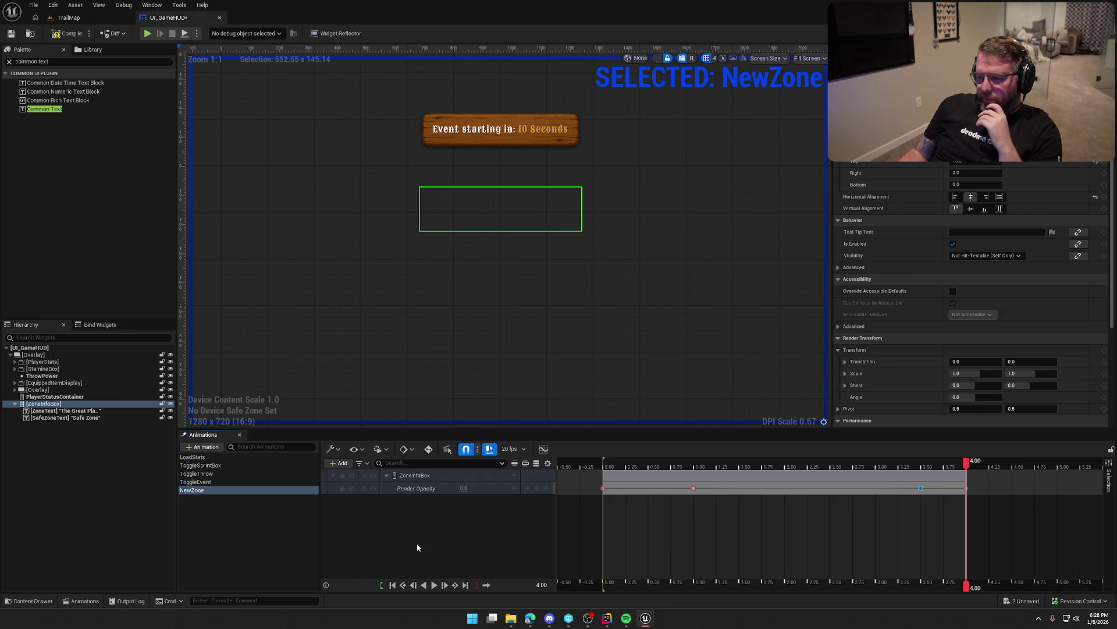
pyautogui.click(225, 526)
# Save UI_GameHUD and go to its event graph
pyautogui.hotkey('ctrl', 's')
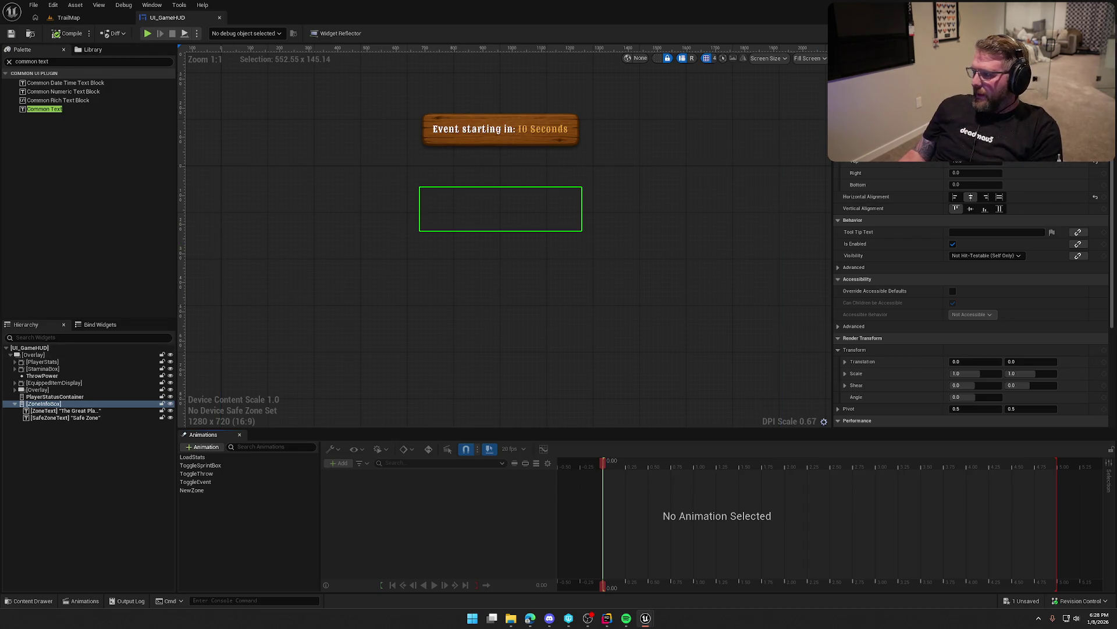
pyautogui.hotkey('ctrl', 'tab')
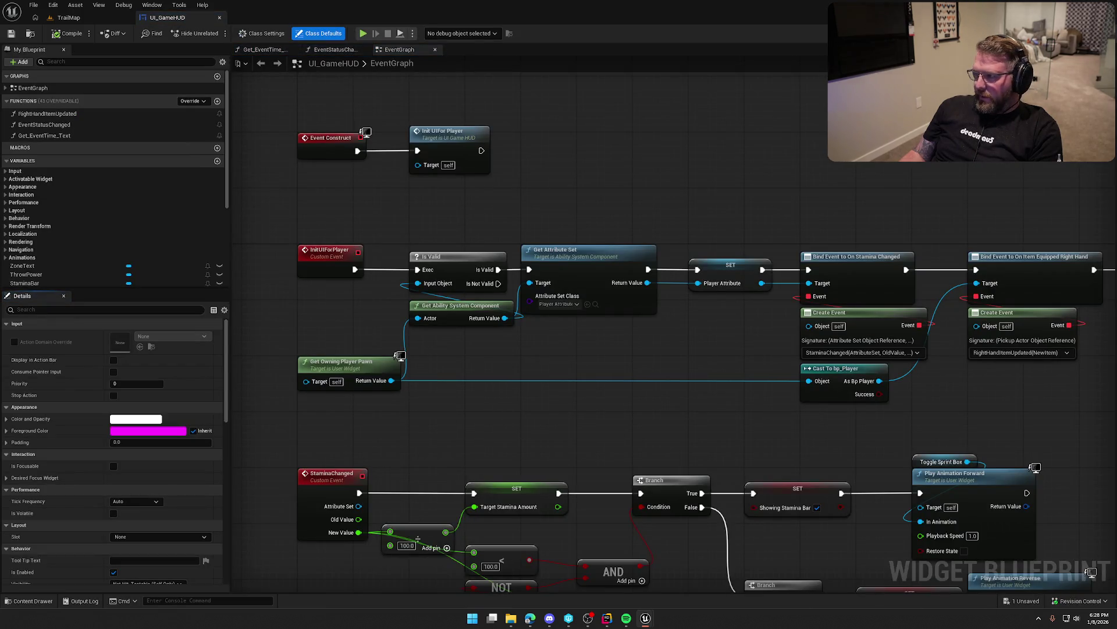
pyautogui.scroll(-5, 704, 372)
pyautogui.scroll(5, 524, 320)
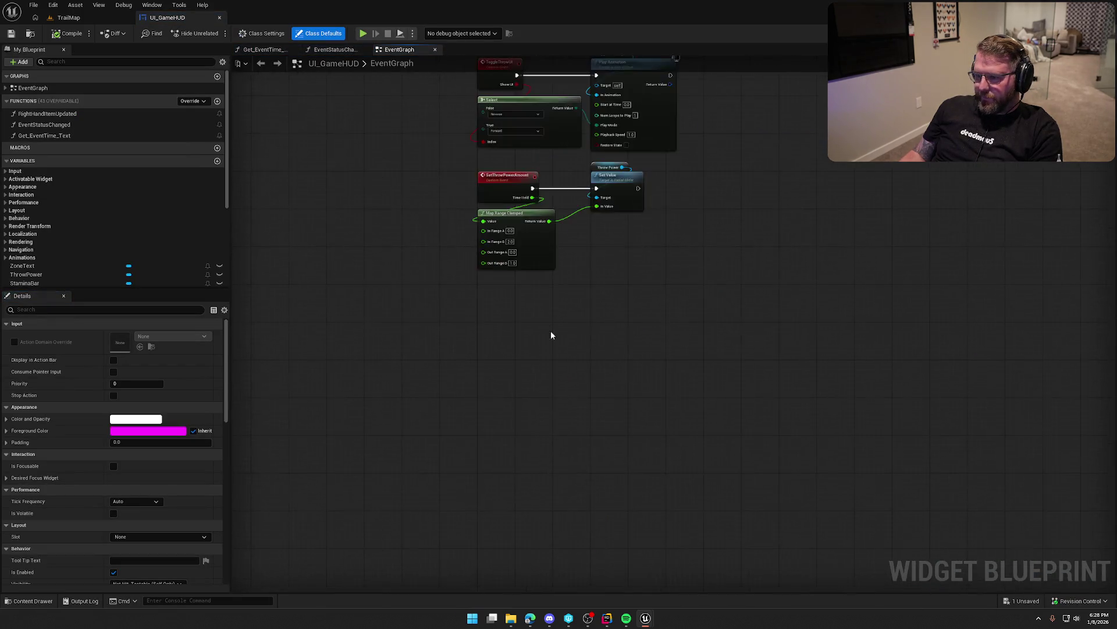
# Add a Custom Event node named EnterNewZone to the EventGraph
pyautogui.rightClick(450, 326)
pyautogui.write('custom')
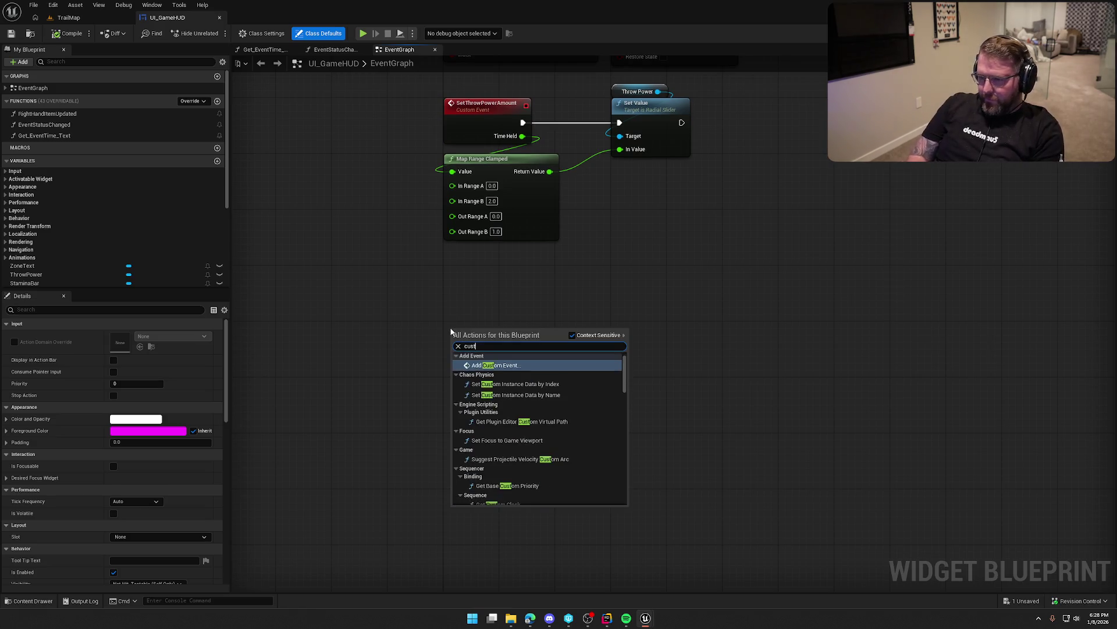
pyautogui.press('Return')
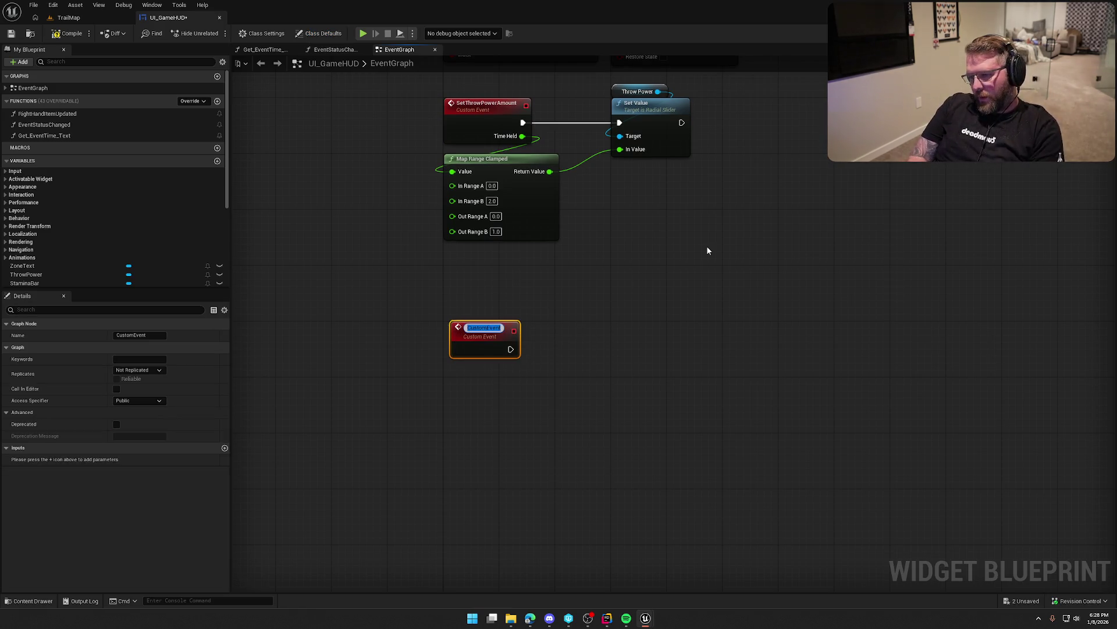
pyautogui.write('EnterNe')
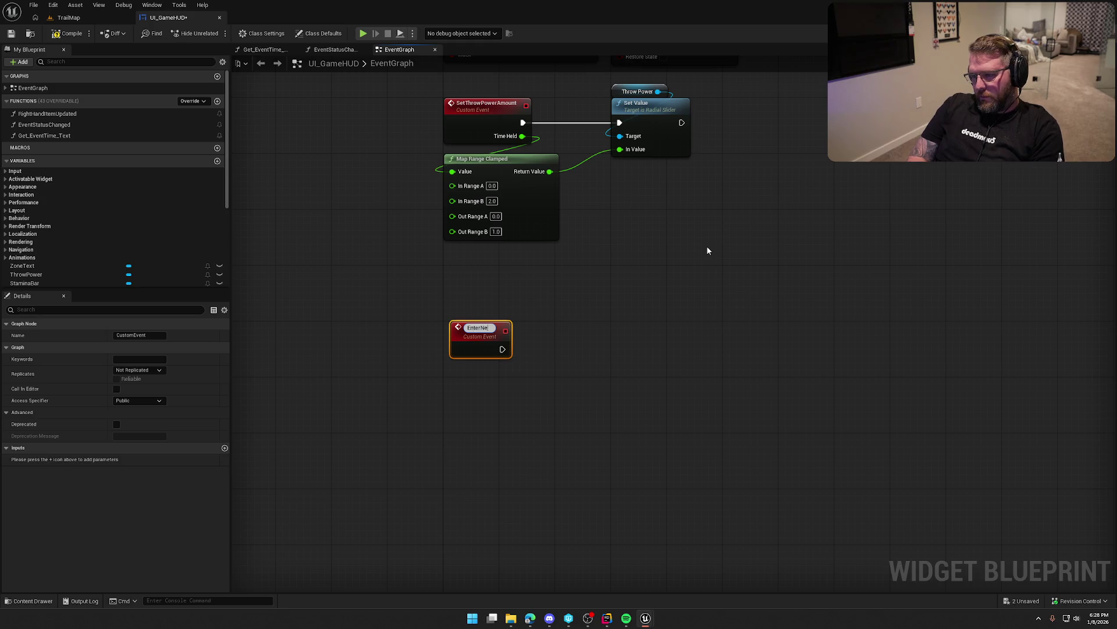
pyautogui.write('wZone')
pyautogui.press('Return')
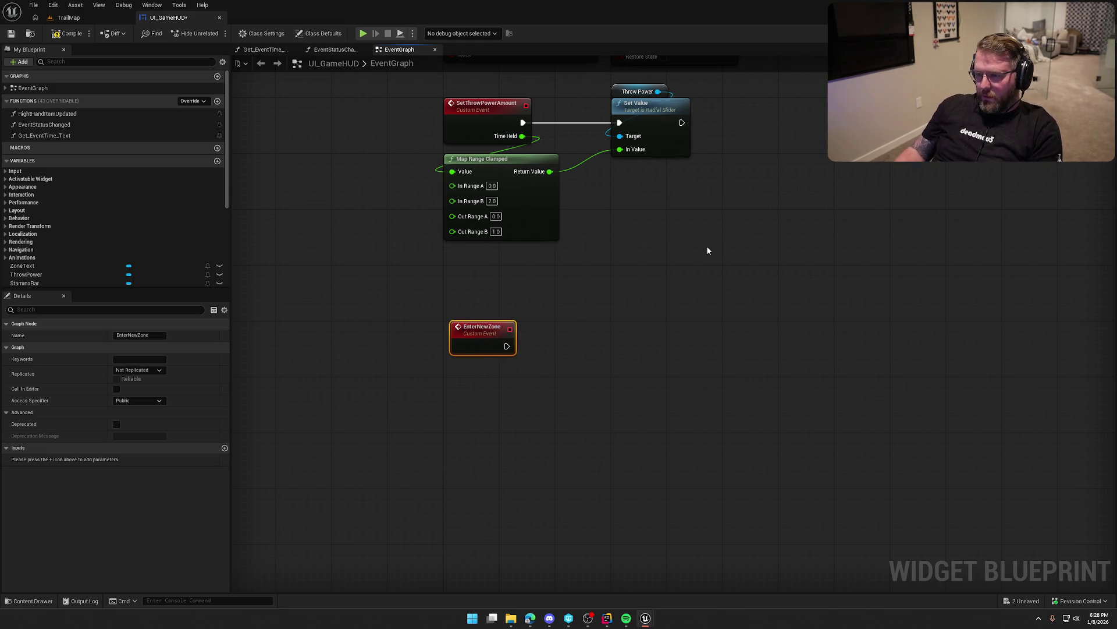
pyautogui.click(571, 426)
pyautogui.moveTo(571, 425)
pyautogui.mouseDown()
pyautogui.moveTo(424, 357)
pyautogui.moveTo(441, 337)
pyautogui.mouseUp()
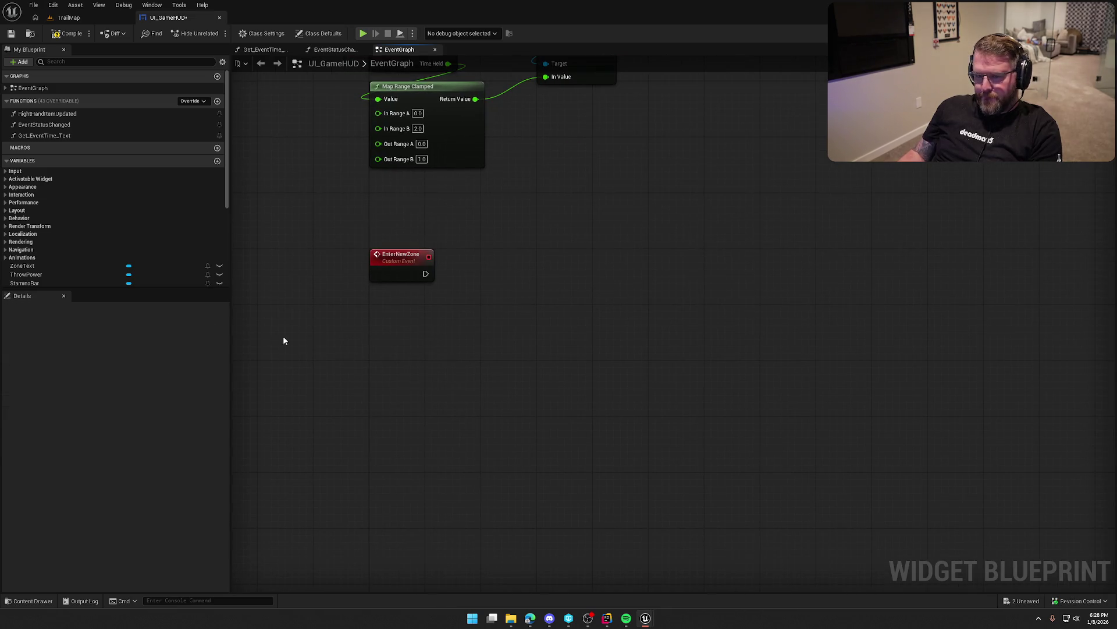
pyautogui.scroll(-5, 93, 263)
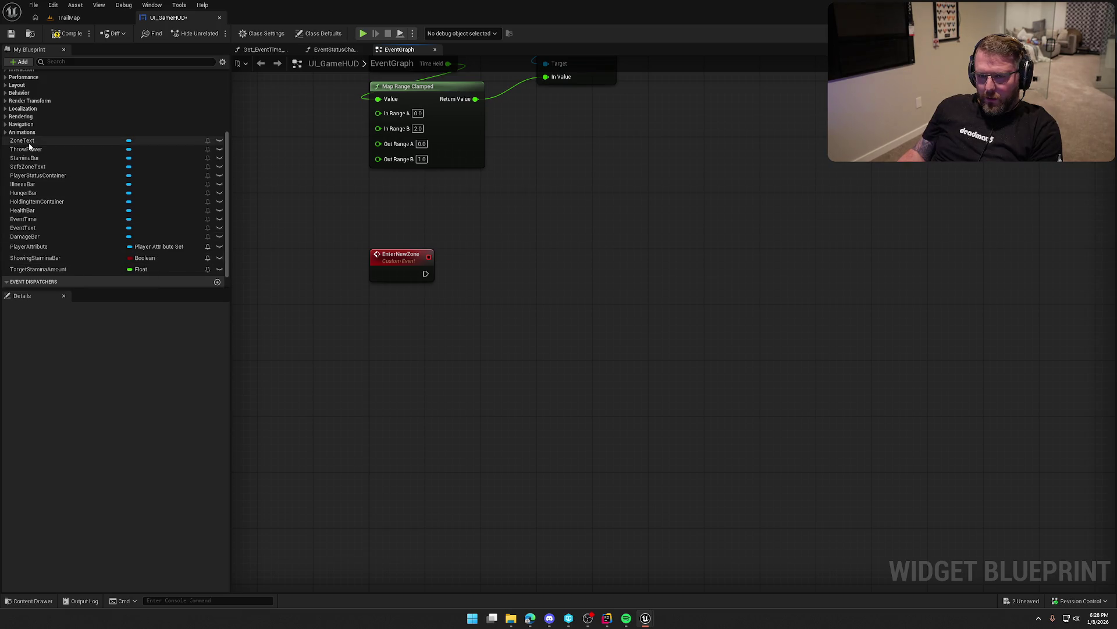
# Add a Set Text node targeting Zone Text, triggered by EnterNewZone
pyautogui.moveTo(29, 147); pyautogui.dragTo(569, 248)
pyautogui.write('set')
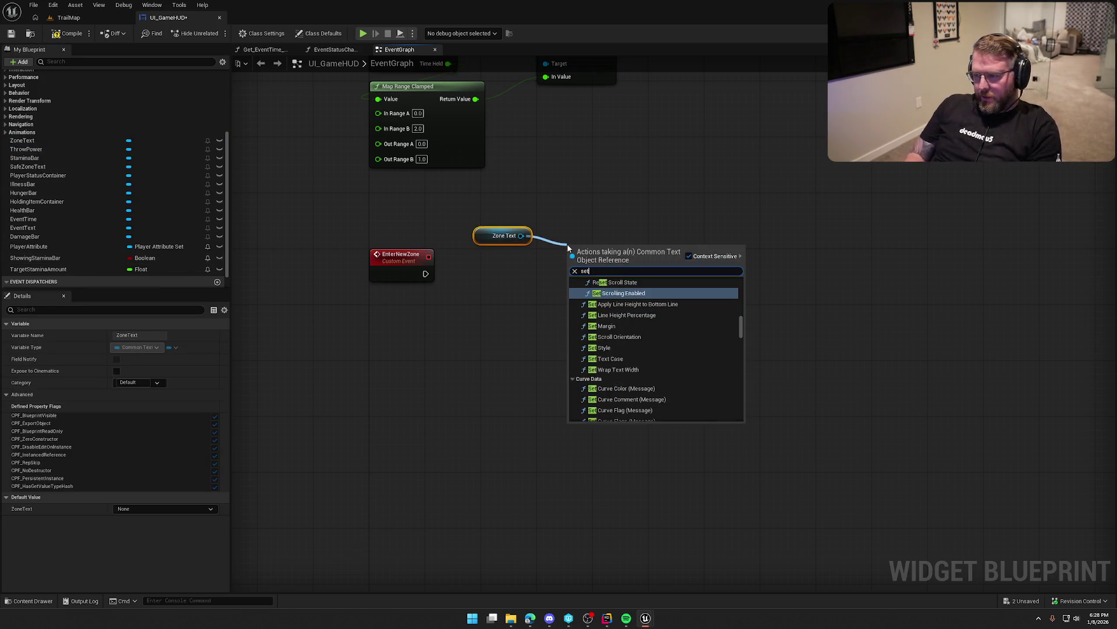
pyautogui.write(' texxt')
pyautogui.press('BackSpace')
pyautogui.write('text')
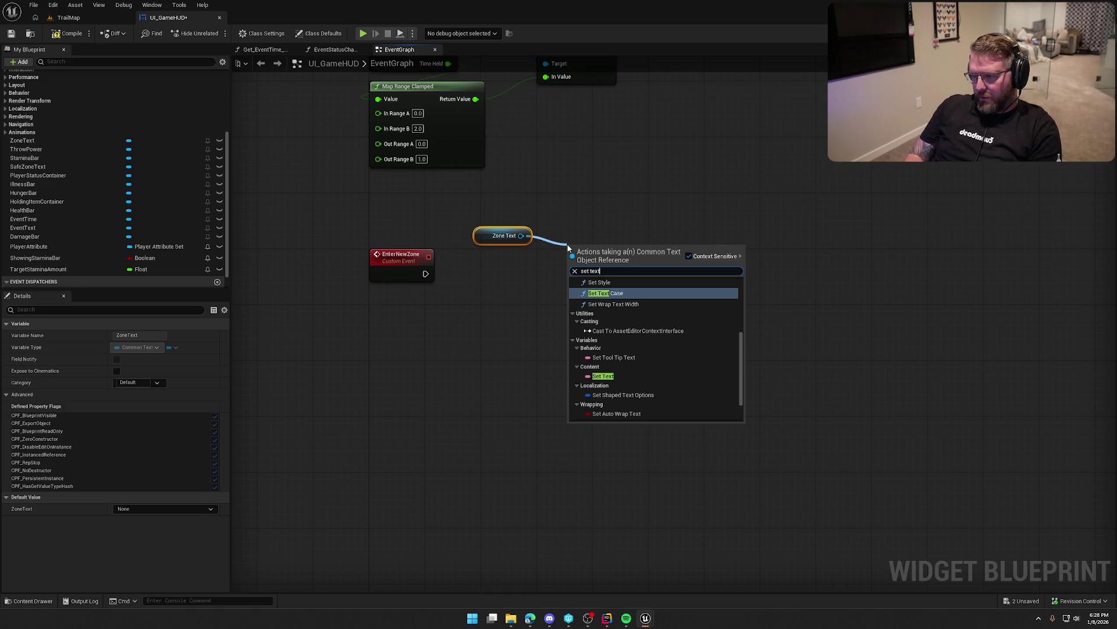
pyautogui.click(605, 377)
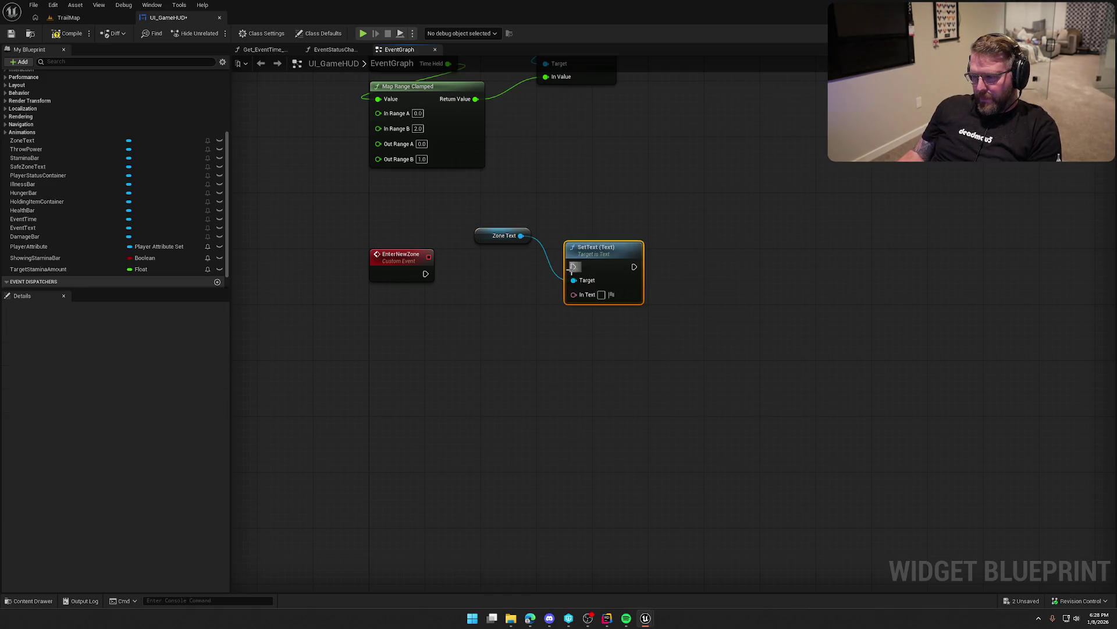
pyautogui.moveTo(573, 267); pyautogui.dragTo(426, 274)
# Give EnterNewZone a 'Zone Name' text input wired into Set Text, and tidy the nodes
pyautogui.moveTo(574, 295)
pyautogui.mouseDown()
pyautogui.moveTo(411, 291)
pyautogui.moveTo(424, 267)
pyautogui.mouseUp()
pyautogui.click(424, 267)
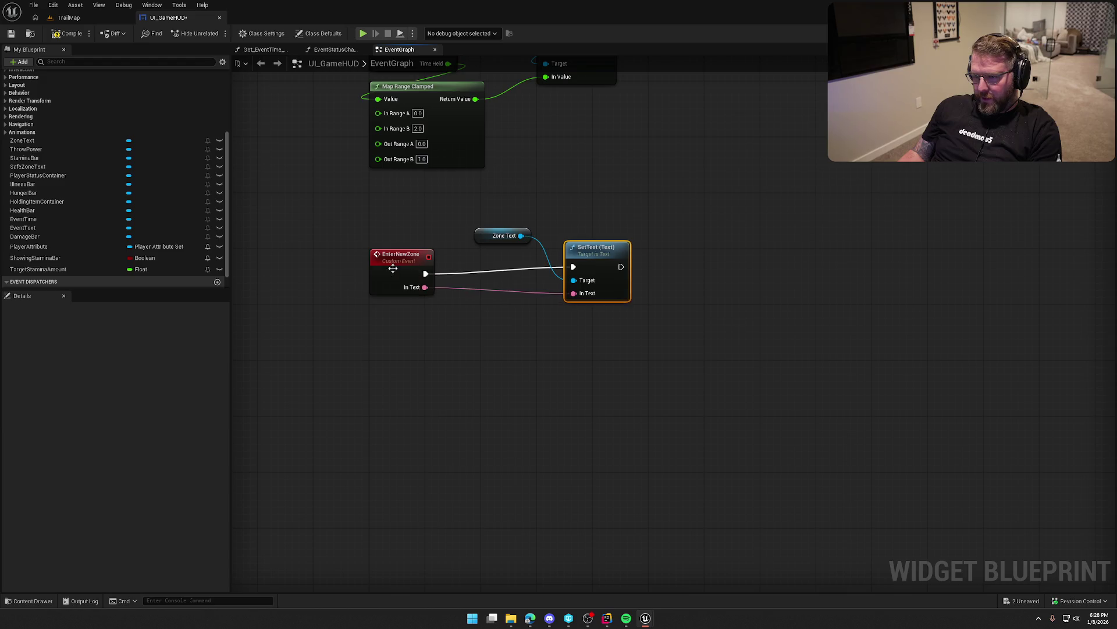
pyautogui.click(41, 459)
pyautogui.write('Zon')
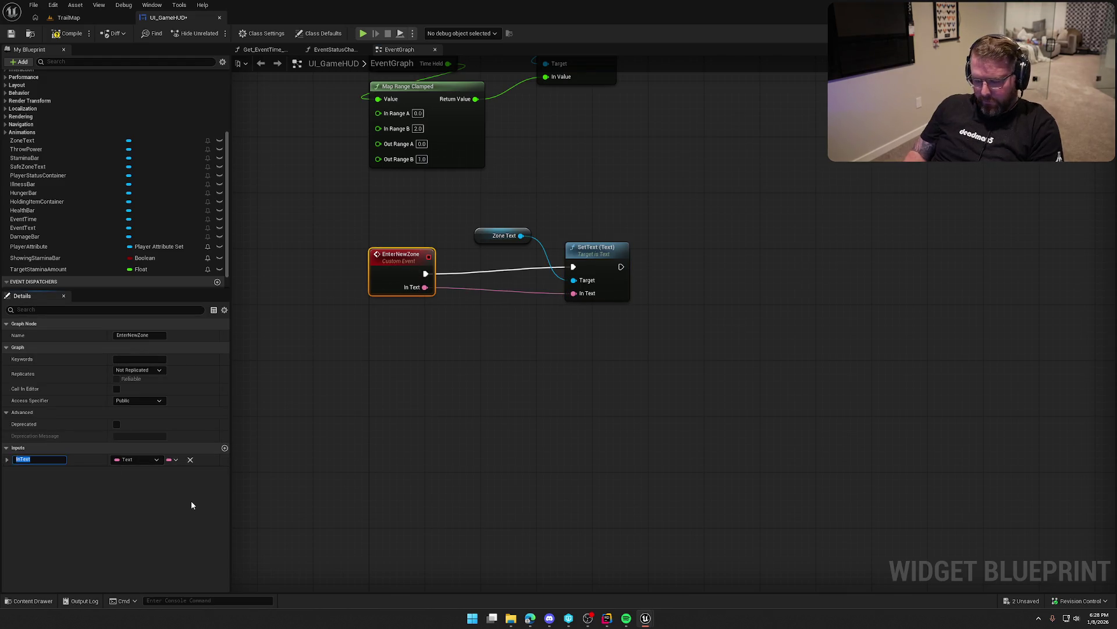
pyautogui.write('e Name')
pyautogui.press('Return')
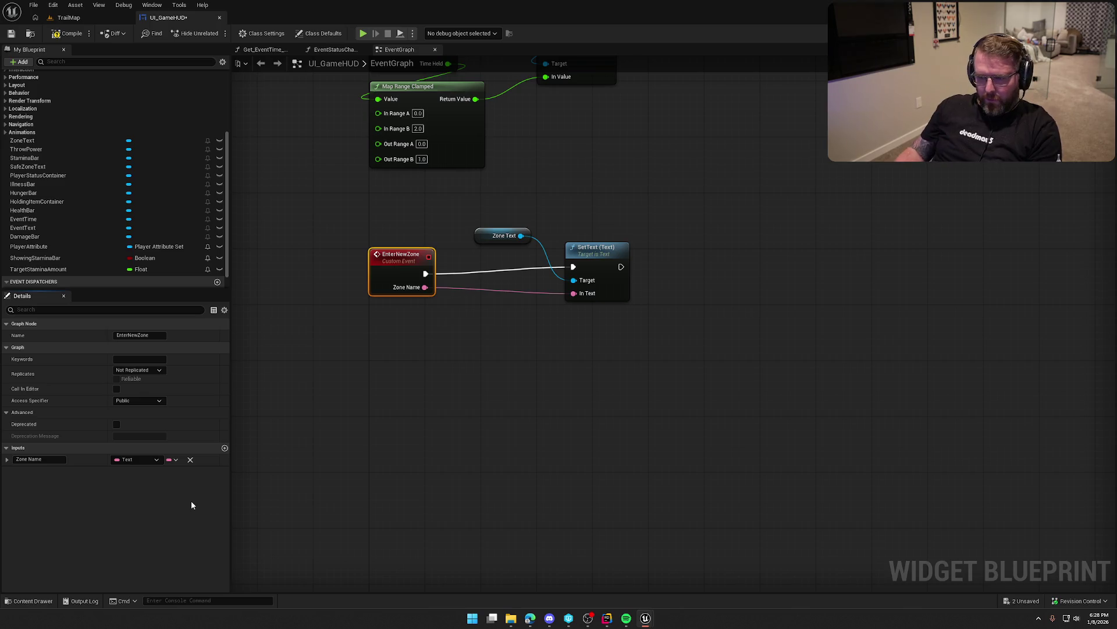
pyautogui.moveTo(504, 235)
pyautogui.mouseDown()
pyautogui.moveTo(594, 235)
pyautogui.moveTo(520, 261)
pyautogui.mouseUp()
pyautogui.keyDown('ctrl'); pyautogui.click(603, 255); pyautogui.keyUp('ctrl')
pyautogui.click(591, 238)
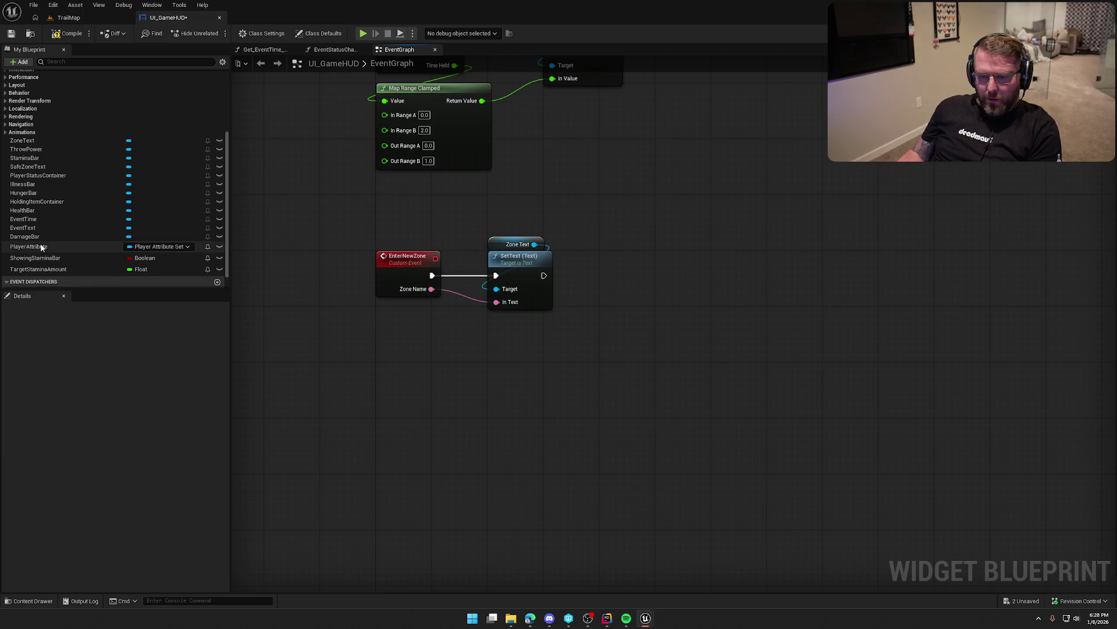
# Add a Set Visibility node for Safe Zone Text, chained after Set Text
pyautogui.moveTo(27, 167)
pyautogui.mouseDown()
pyautogui.moveTo(558, 226)
pyautogui.moveTo(641, 249)
pyautogui.mouseUp()
pyautogui.write('set visi')
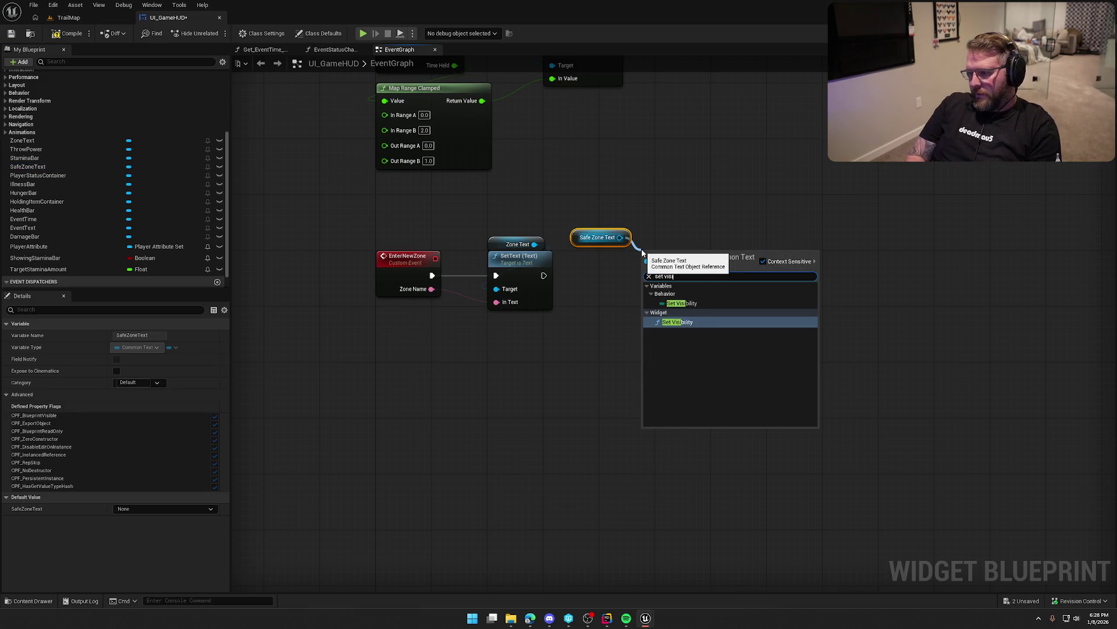
pyautogui.click(677, 322)
pyautogui.moveTo(544, 275)
pyautogui.mouseDown()
pyautogui.moveTo(641, 252)
pyautogui.moveTo(650, 268)
pyautogui.mouseUp()
pyautogui.moveTo(596, 235)
pyautogui.mouseDown()
pyautogui.moveTo(653, 238)
pyautogui.moveTo(665, 268)
pyautogui.moveTo(649, 271)
pyautogui.mouseUp()
pyautogui.keyDown('shift'); pyautogui.click(691, 264); pyautogui.keyUp('shift')
# Feed In Visibility from a Boolean-indexed Select driven by a new EnterNewZone input 'isSafeZone'
pyautogui.moveTo(608, 308); pyautogui.dragTo(578, 357)
pyautogui.write('select')
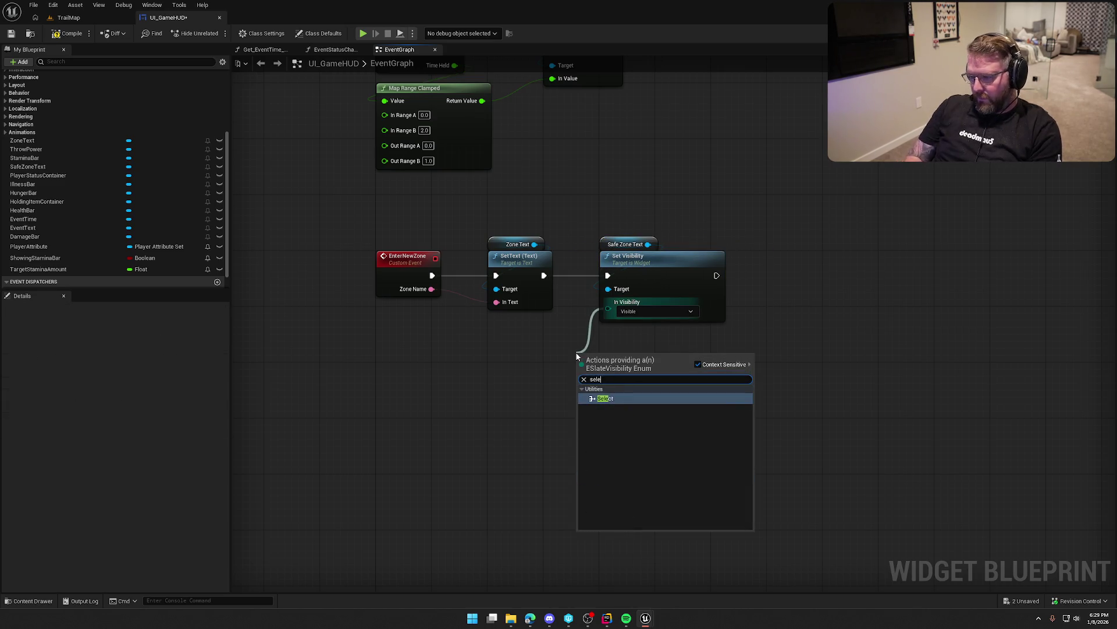
pyautogui.click(617, 394)
pyautogui.click(611, 425)
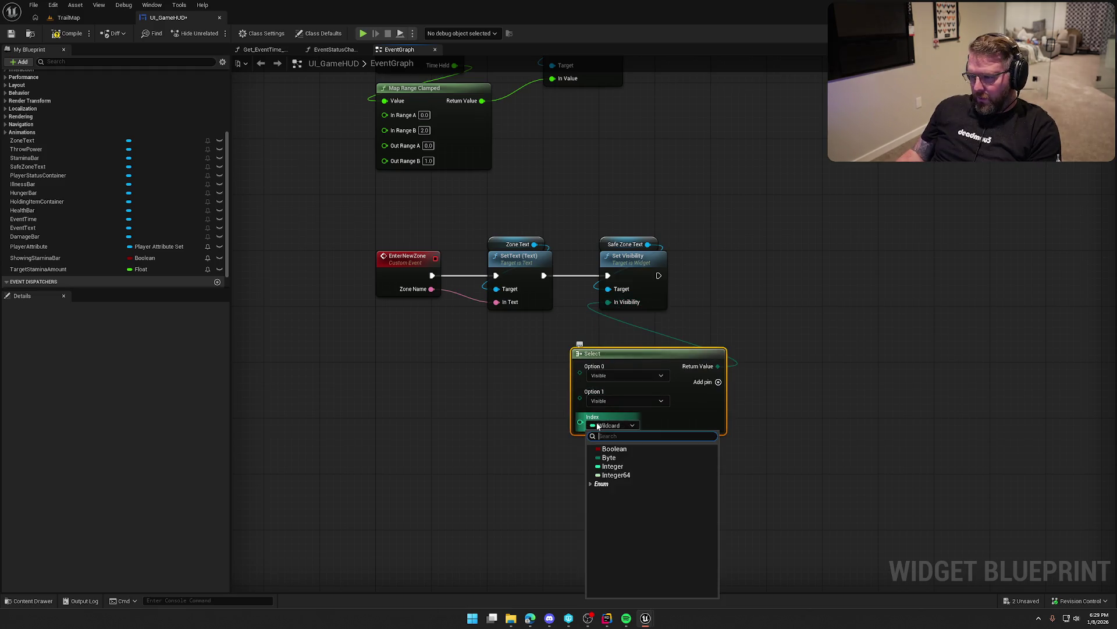
pyautogui.click(606, 451)
pyautogui.moveTo(580, 418); pyautogui.dragTo(406, 294)
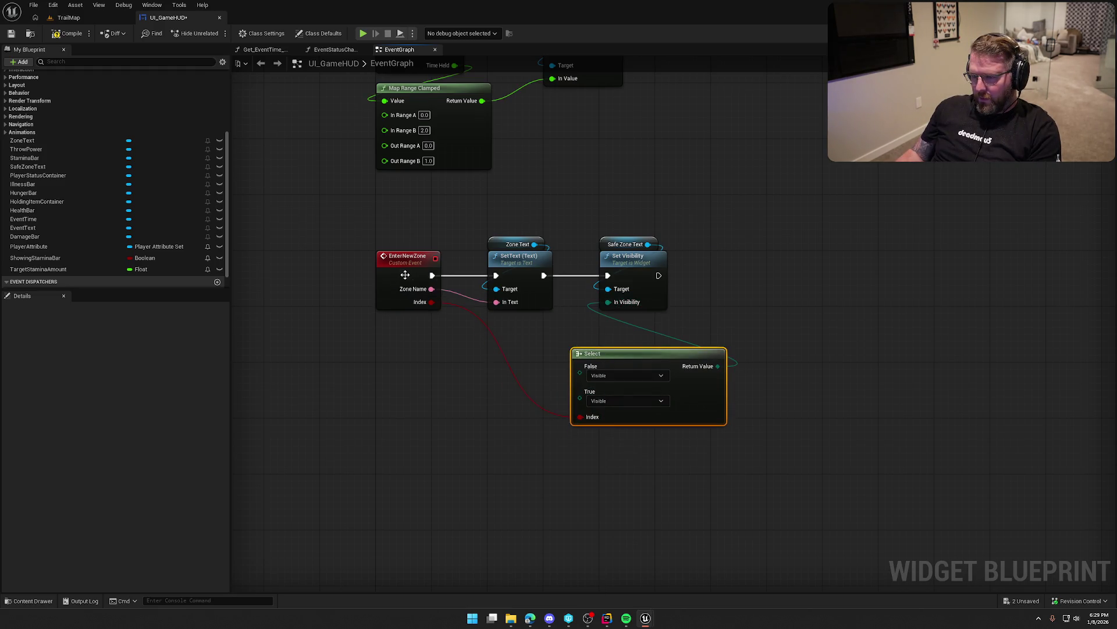
pyautogui.click(400, 280)
pyautogui.click(39, 470)
pyautogui.write('isSafe')
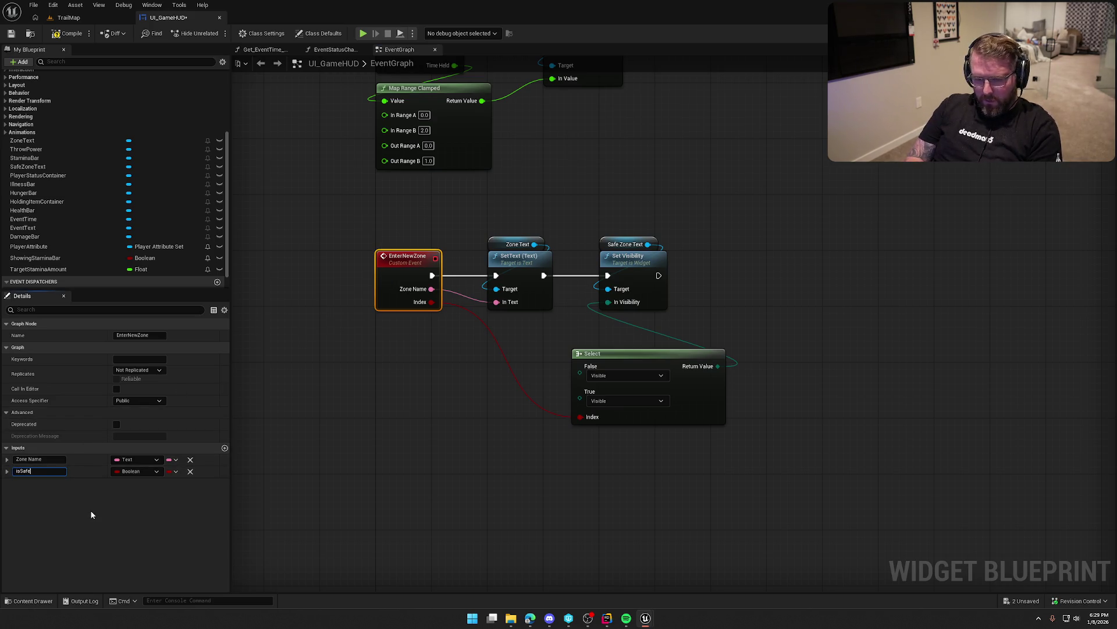
pyautogui.write('Zone')
pyautogui.press('Return')
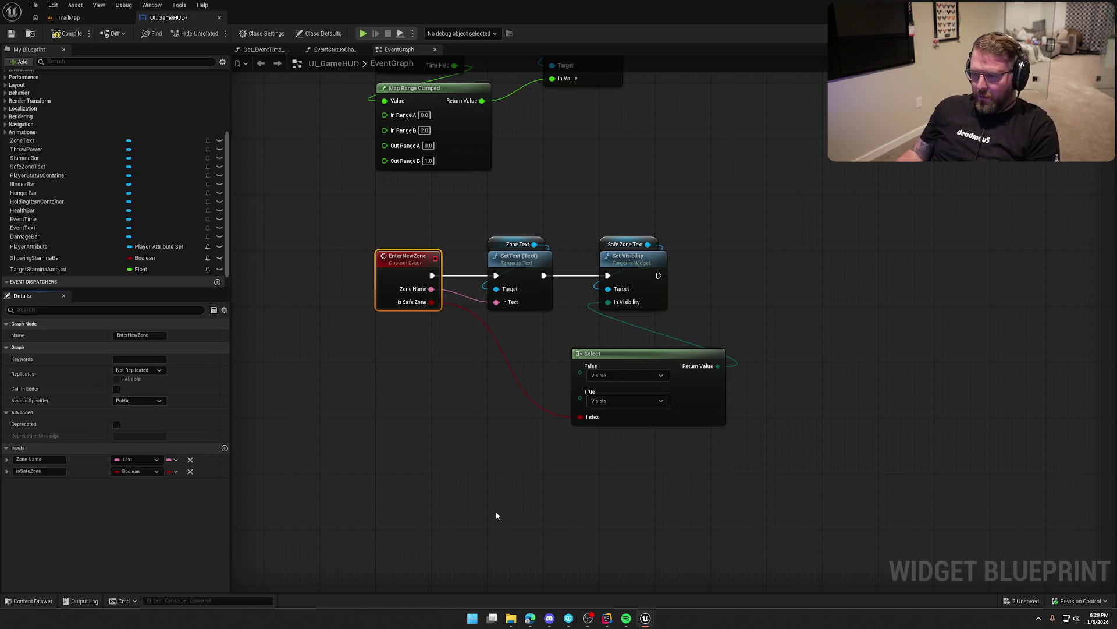
# Set the Select node's False option to Hidden
pyautogui.moveTo(646, 362); pyautogui.dragTo(561, 326)
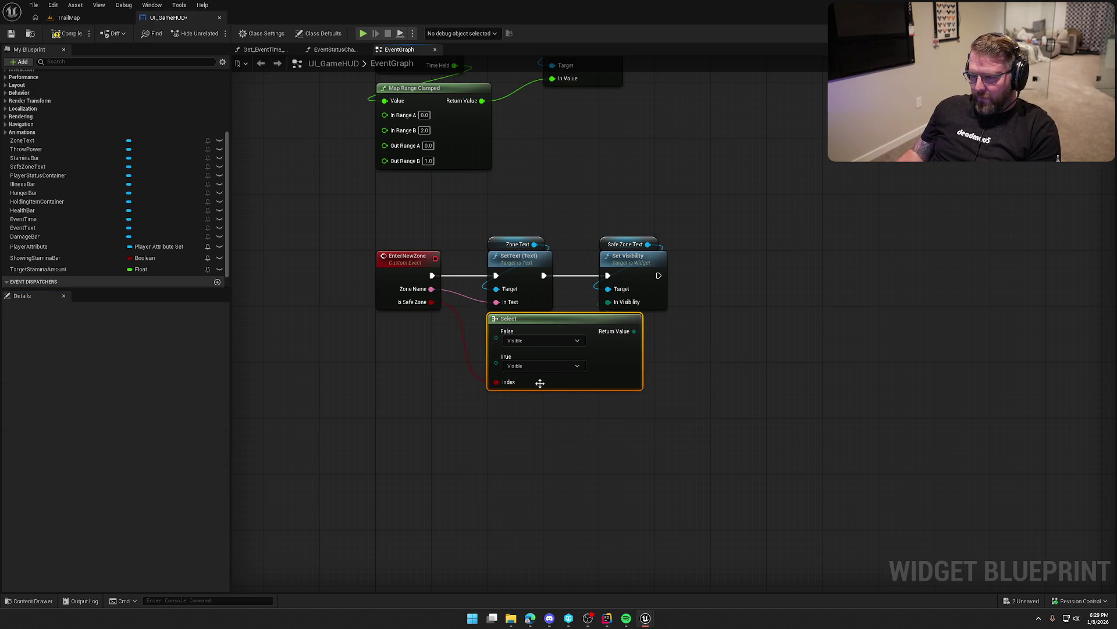
pyautogui.click(541, 341)
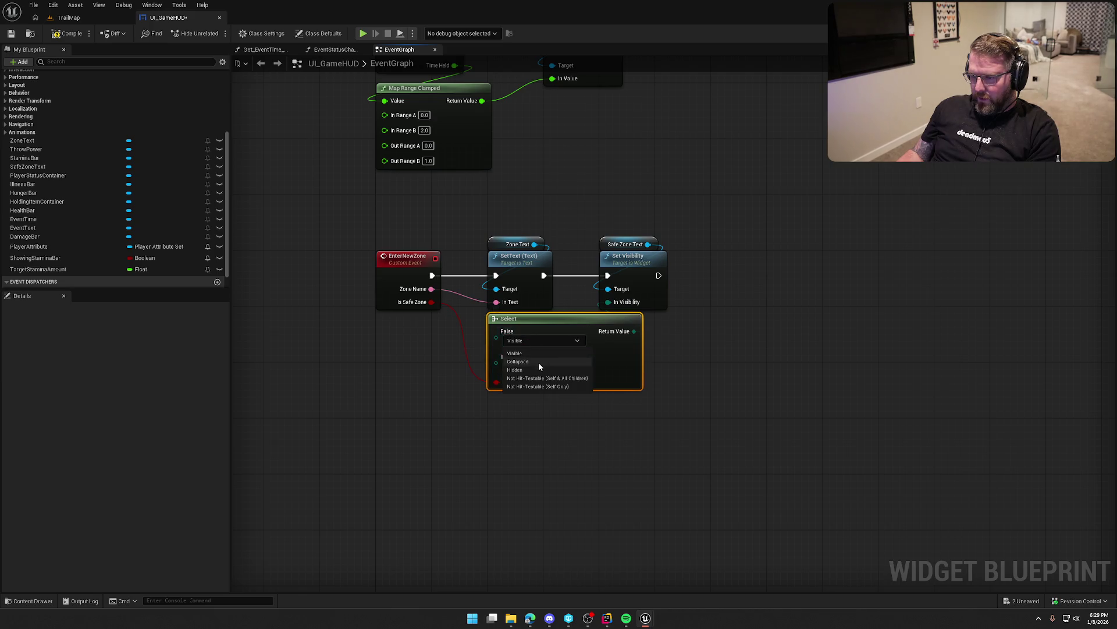
pyautogui.click(526, 369)
pyautogui.click(784, 453)
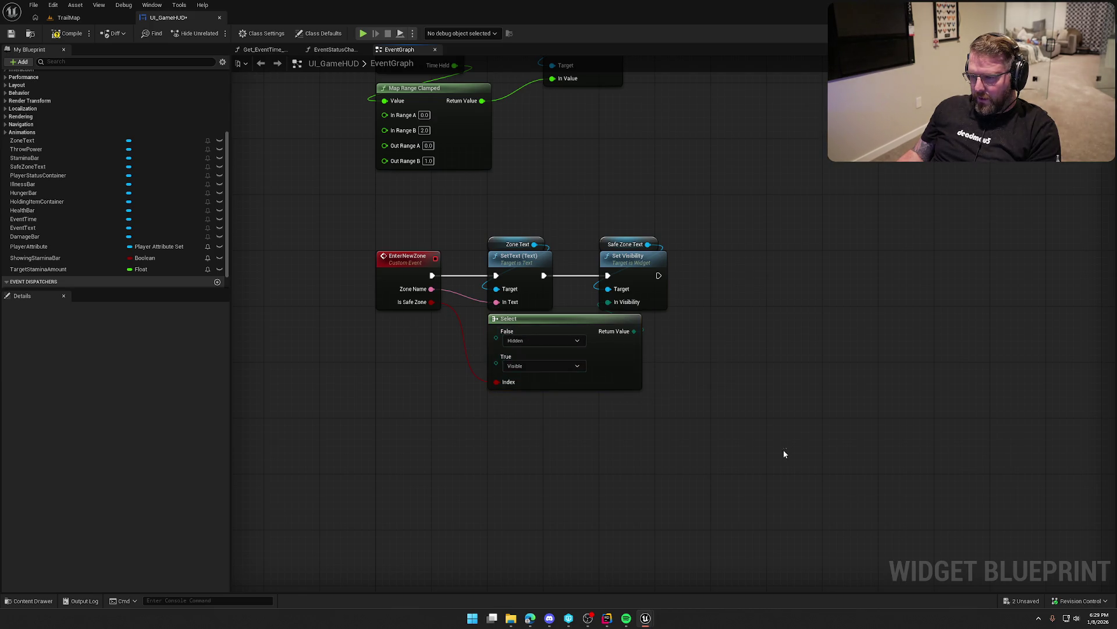
pyautogui.moveTo(784, 454); pyautogui.dragTo(766, 523)
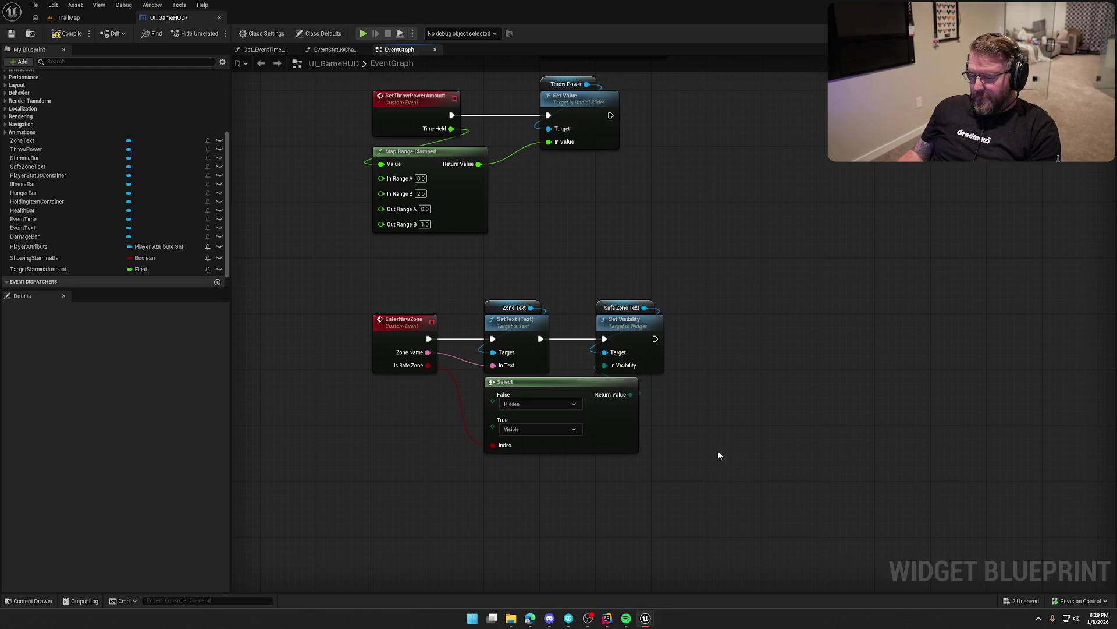
# Add a Play Animation Forward node for NewZone, executed after Set Visibility
pyautogui.moveTo(655, 339); pyautogui.dragTo(699, 340)
pyautogui.write('play')
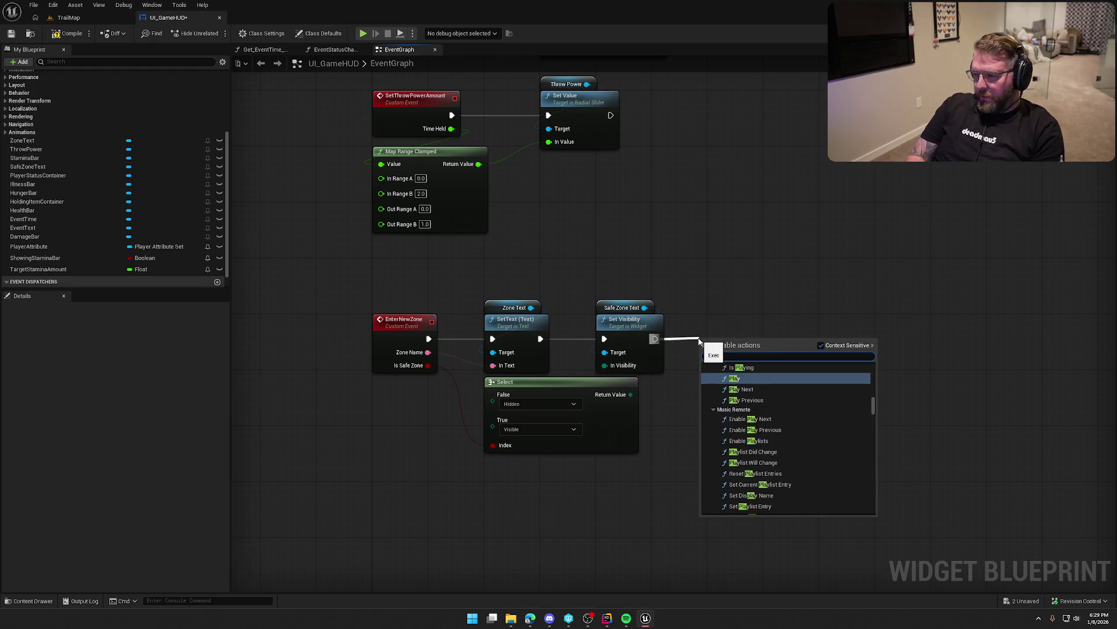
pyautogui.click(6, 132)
pyautogui.moveTo(36, 176)
pyautogui.mouseDown()
pyautogui.moveTo(690, 284)
pyautogui.moveTo(764, 308)
pyautogui.mouseUp()
pyautogui.write('play')
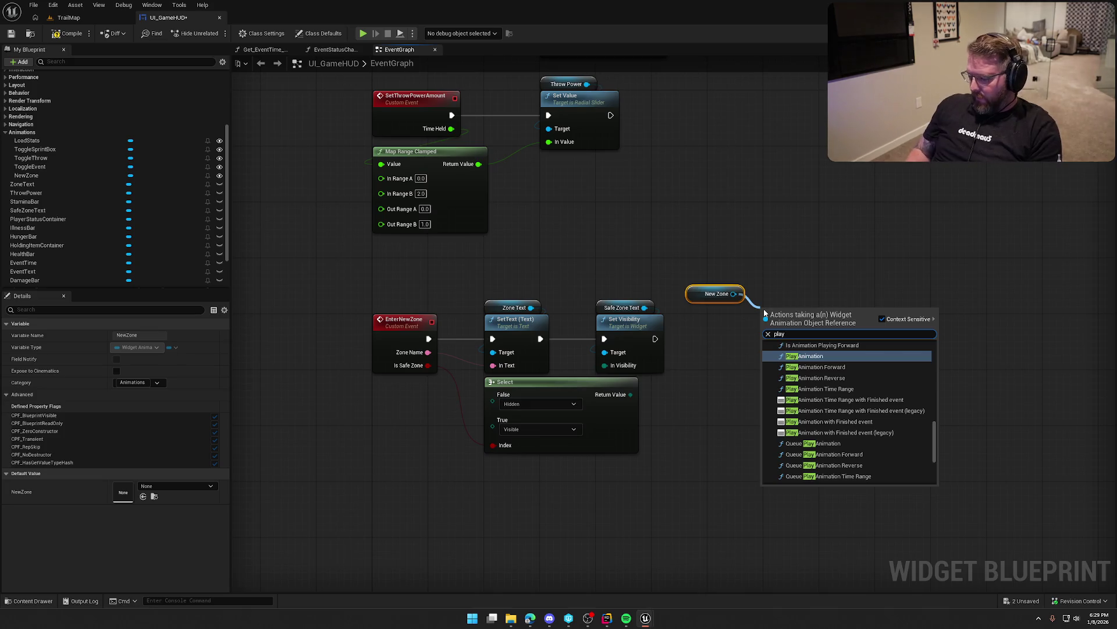
pyautogui.press('Down')
pyautogui.press('Return')
pyautogui.moveTo(655, 339)
pyautogui.mouseDown()
pyautogui.moveTo(745, 346)
pyautogui.moveTo(765, 332)
pyautogui.mouseUp()
pyautogui.moveTo(698, 297)
pyautogui.mouseDown()
pyautogui.moveTo(747, 291)
pyautogui.moveTo(769, 305)
pyautogui.moveTo(769, 331)
pyautogui.moveTo(753, 333)
pyautogui.mouseUp()
pyautogui.keyDown('ctrl'); pyautogui.click(798, 323); pyautogui.keyUp('ctrl')
pyautogui.click(815, 438)
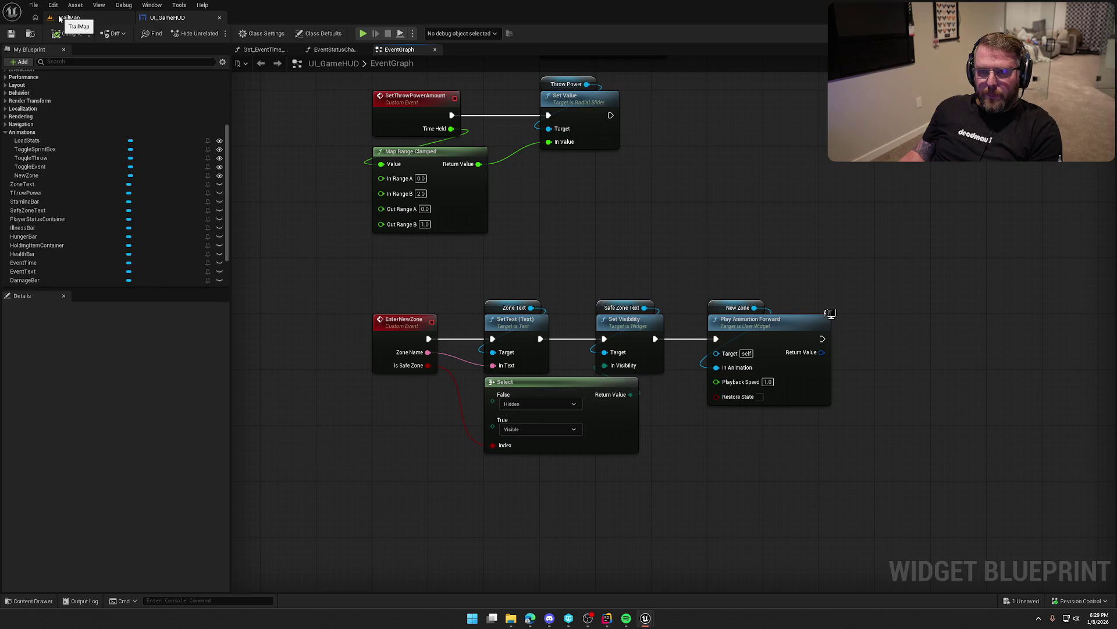
pyautogui.click(60, 19)
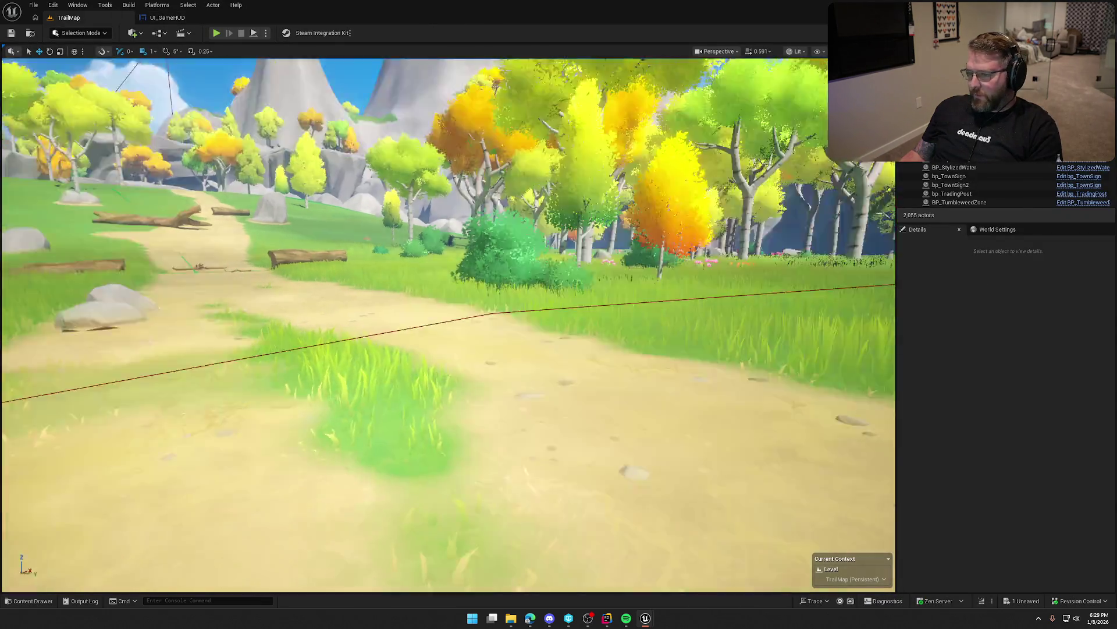
# Fly the TrailMap viewport to frame bp_LobbyGates, then over the village to the wagon clearing
pyautogui.press('w')
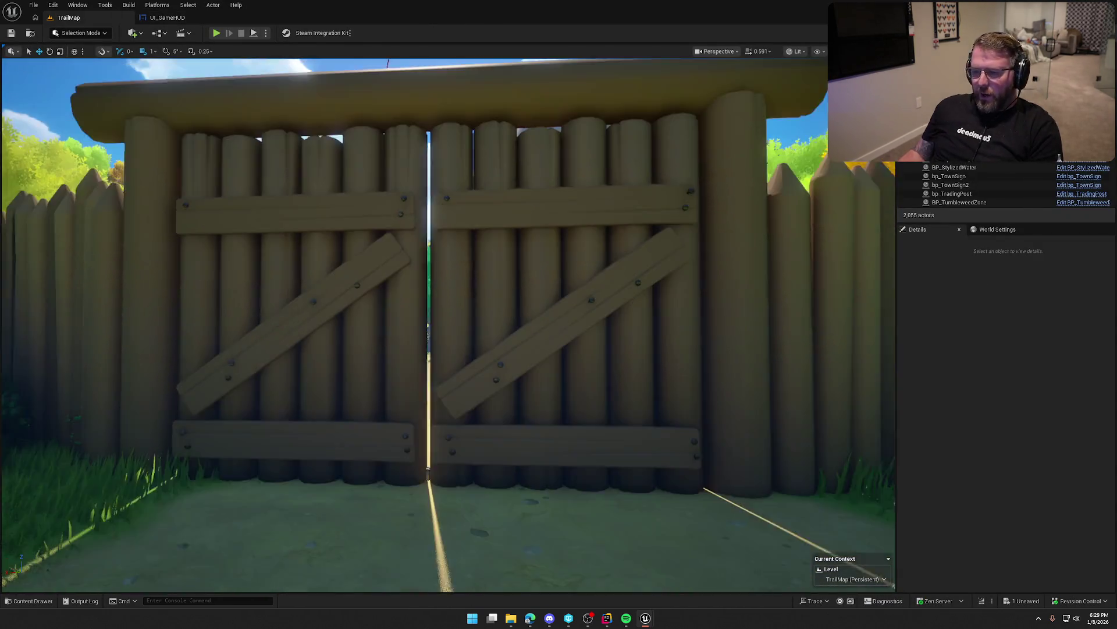
pyautogui.press('s')
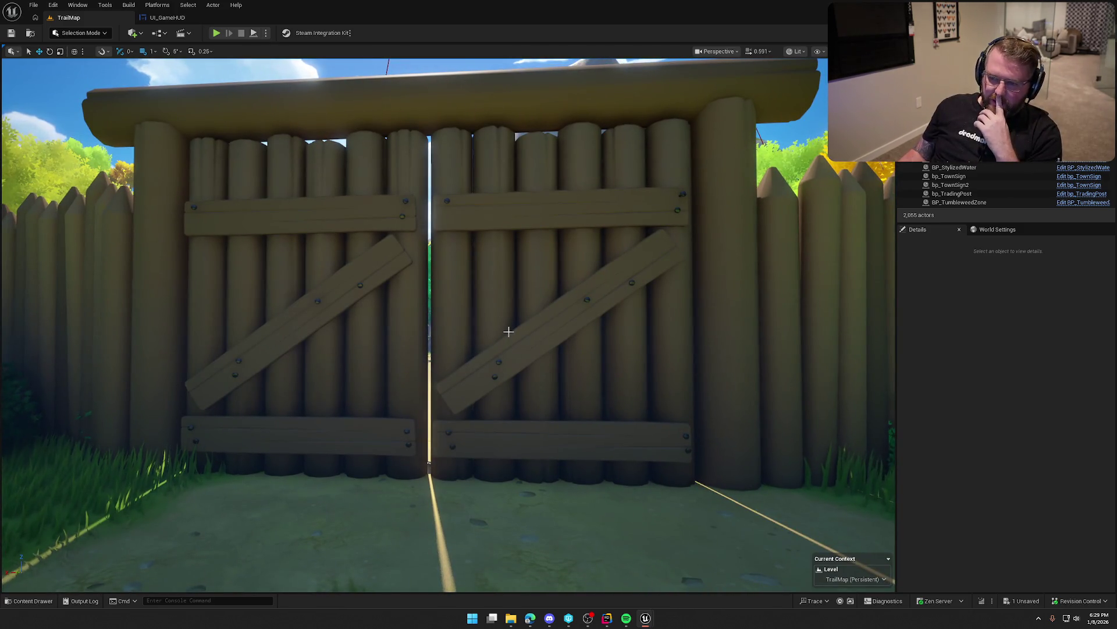
pyautogui.click(548, 471)
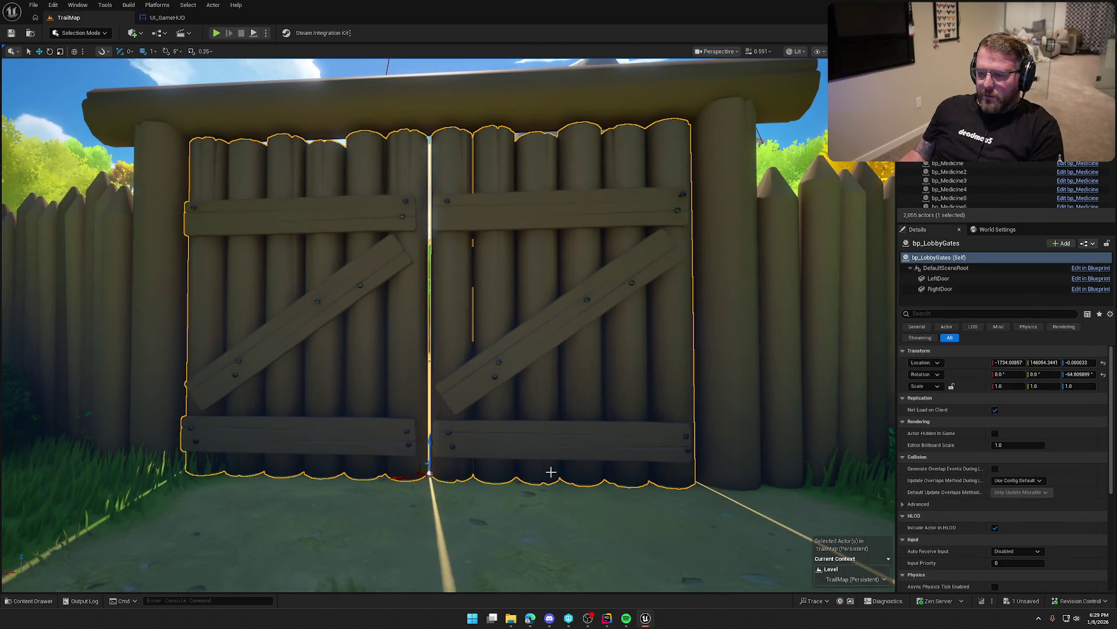
pyautogui.scroll(5, 548, 455)
pyautogui.scroll(-8, 577, 458)
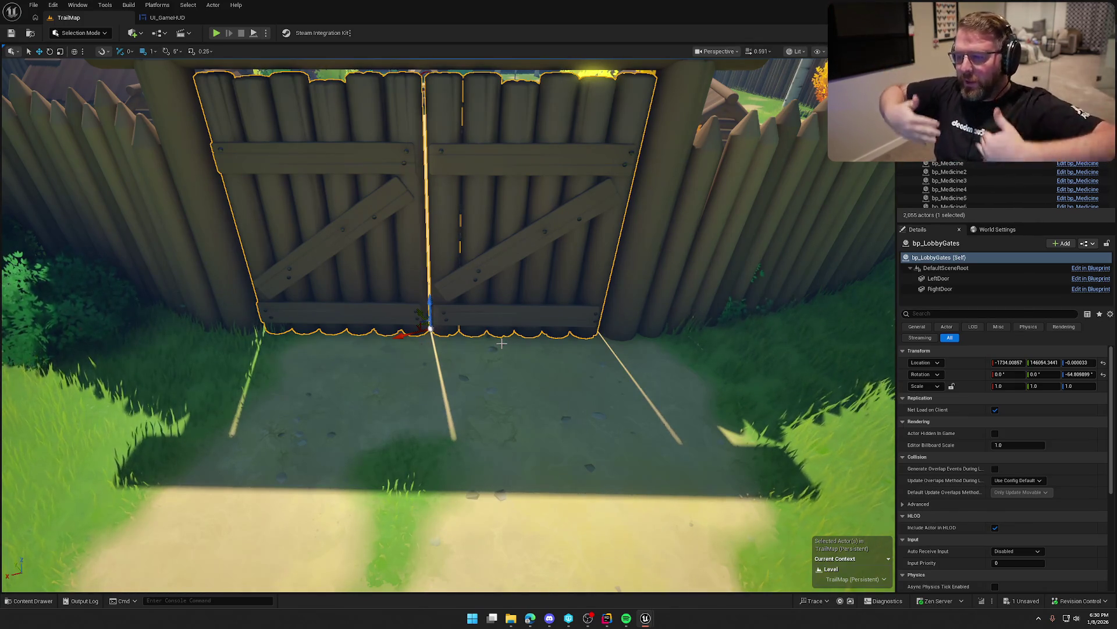
pyautogui.press('f')
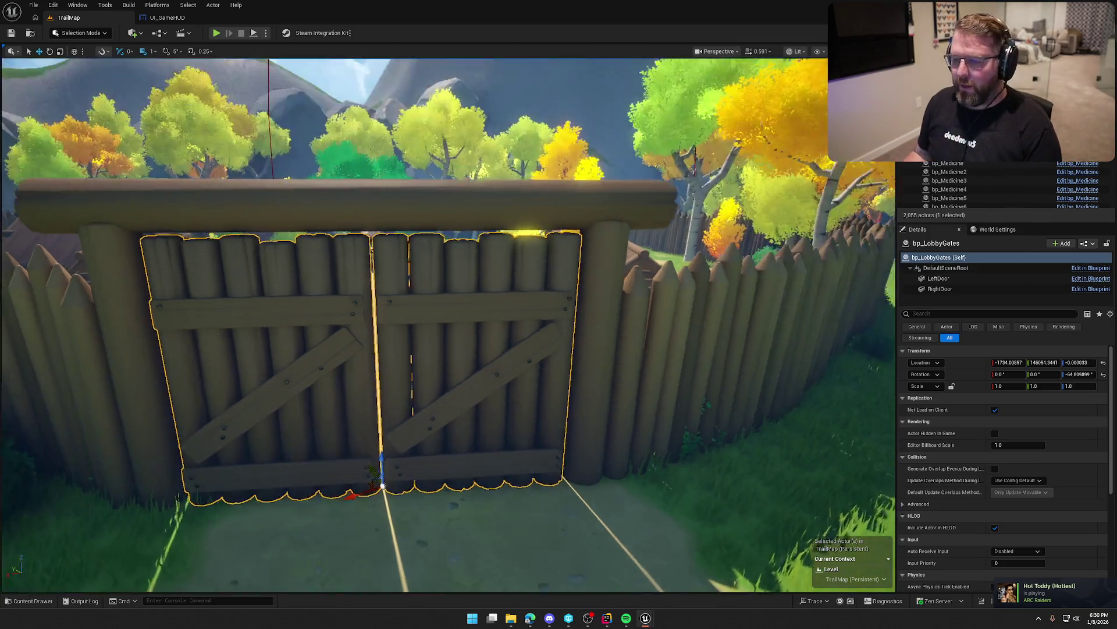
pyautogui.scroll(10, 482, 336)
pyautogui.scroll(-10, 436, 354)
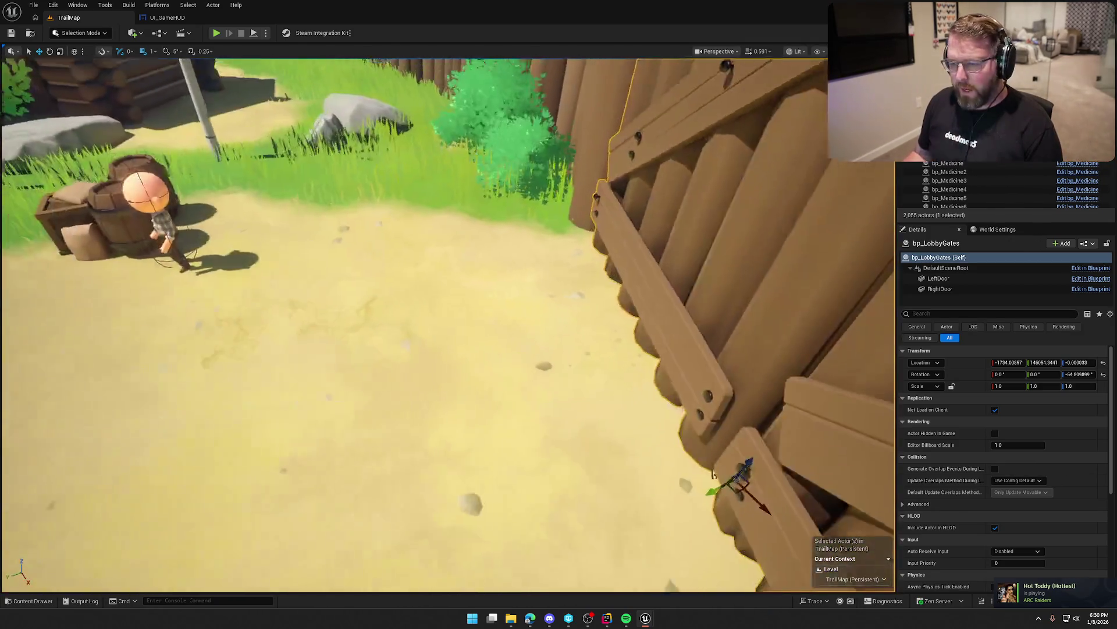
pyautogui.press('Escape')
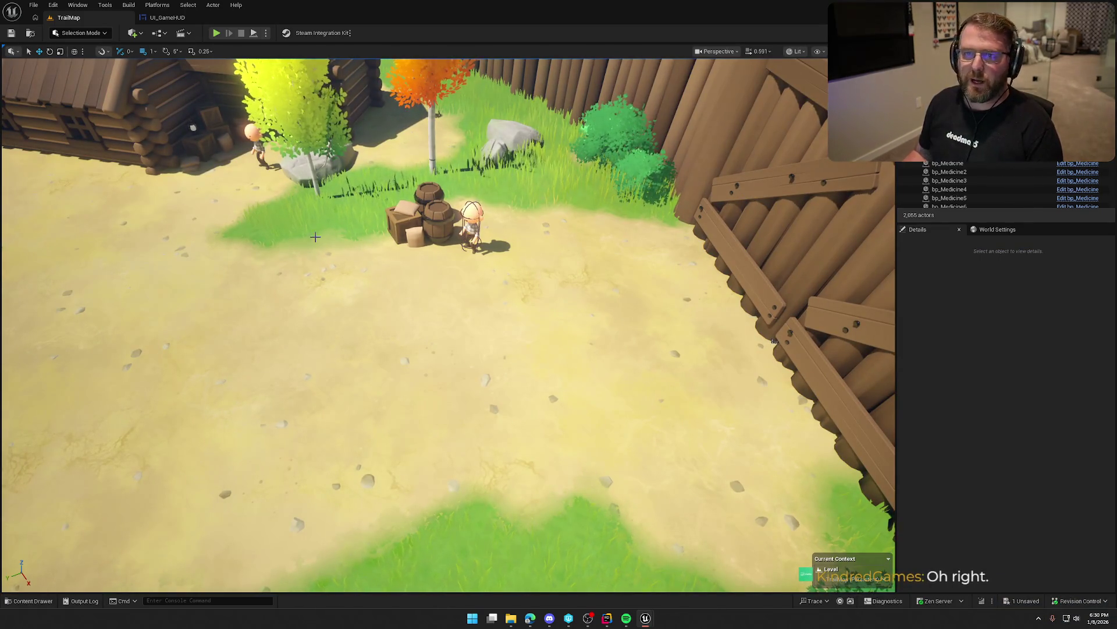
pyautogui.moveTo(123, 260); pyautogui.dragTo(314, 236)
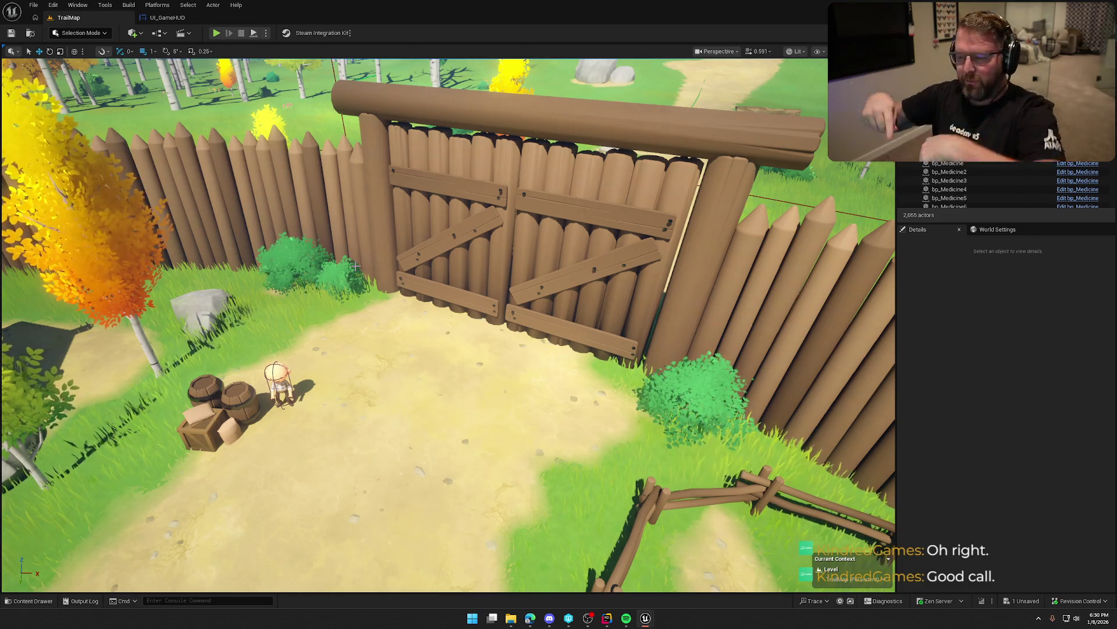
pyautogui.moveTo(309, 225); pyautogui.dragTo(309, 225)
pyautogui.moveTo(415, 379); pyautogui.dragTo(416, 379)
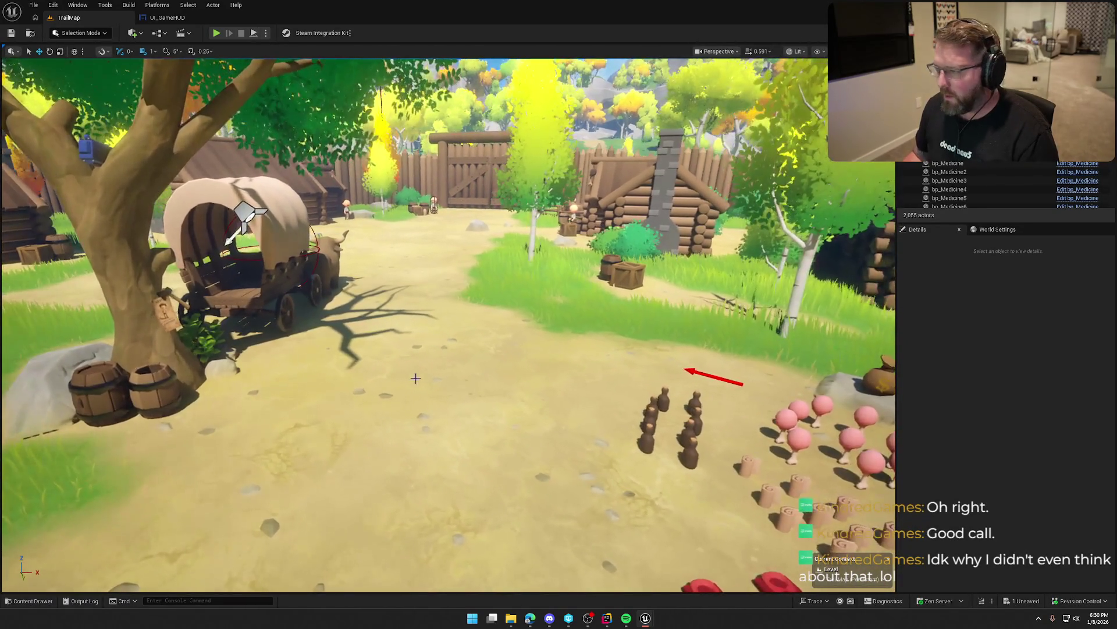
# Add a 4-second Delay after Init UIFor Player
pyautogui.hotkey('ctrl', 'space')
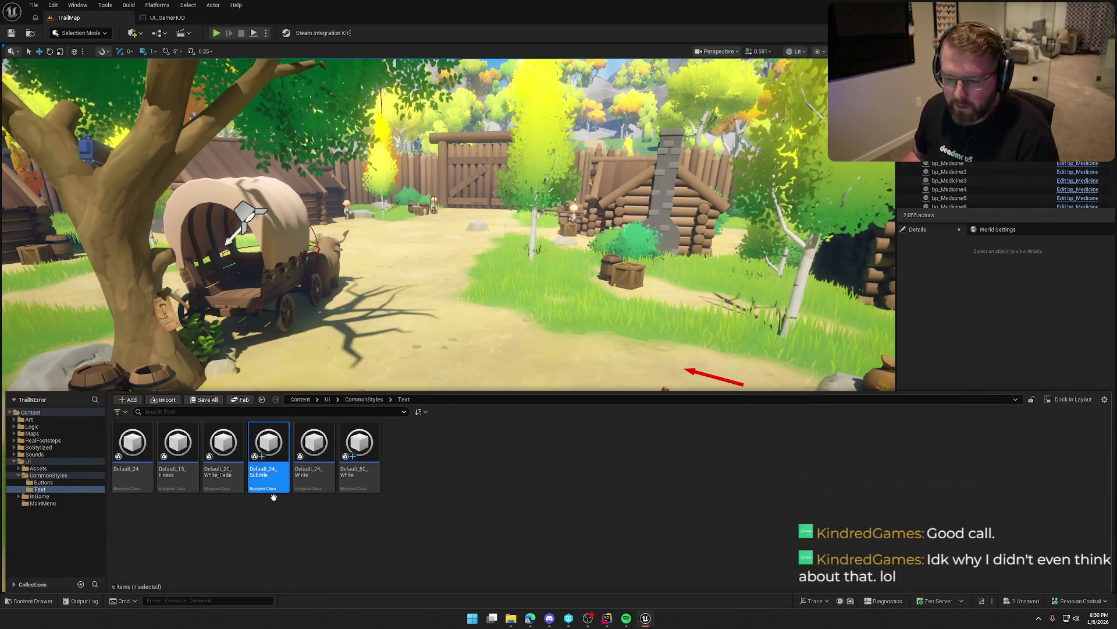
pyautogui.click(167, 18)
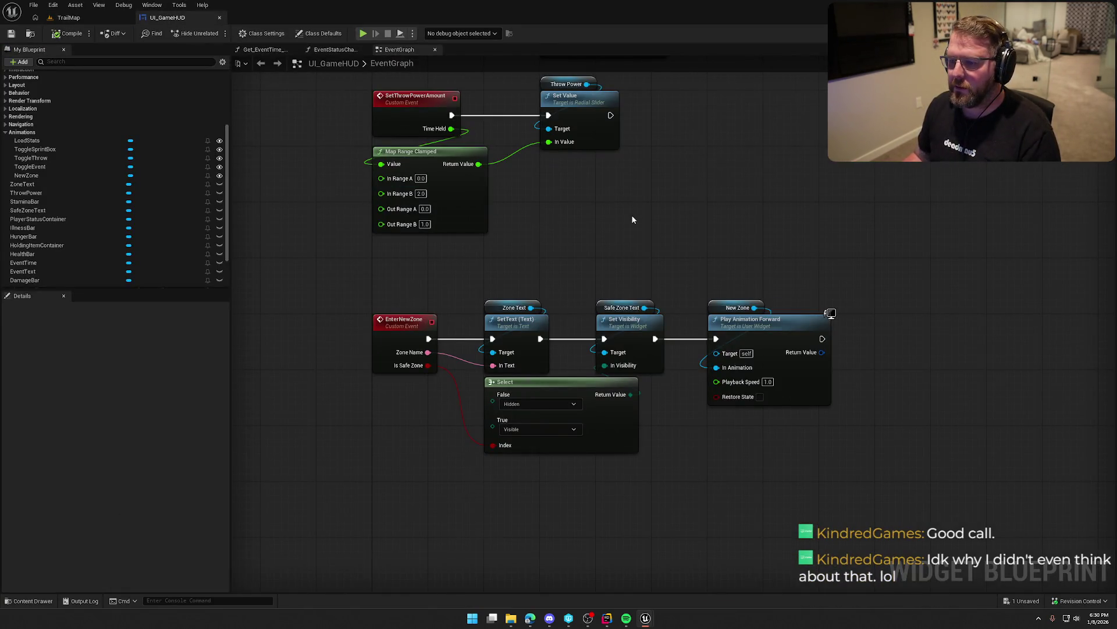
pyautogui.scroll(-5, 633, 219)
pyautogui.scroll(5, 518, 341)
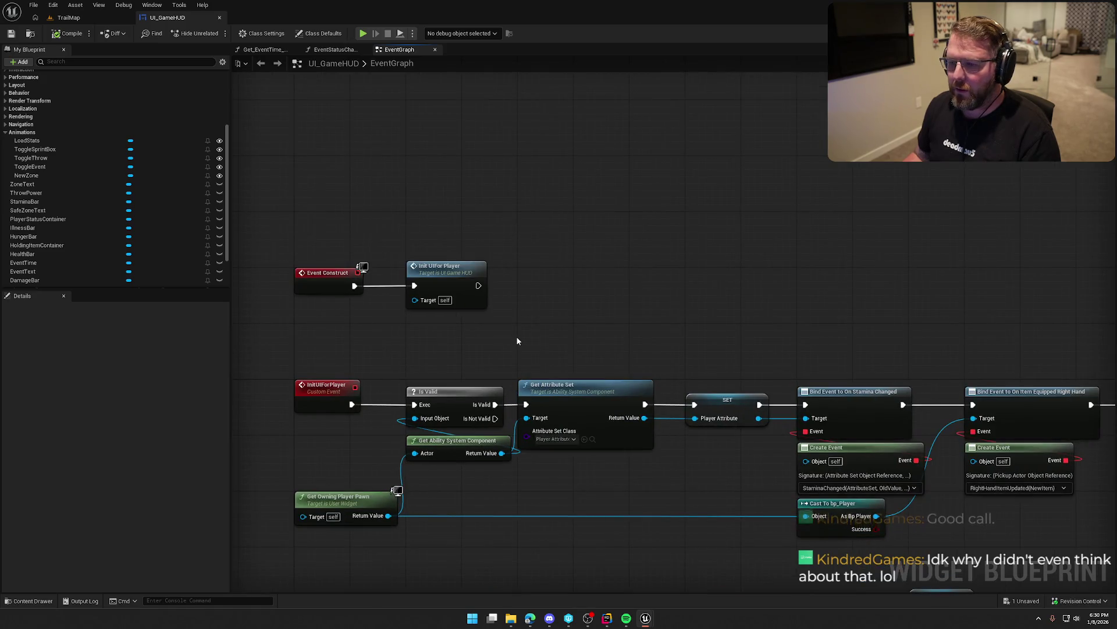
pyautogui.moveTo(479, 286); pyautogui.dragTo(562, 270)
pyautogui.write('delay')
pyautogui.press('Return')
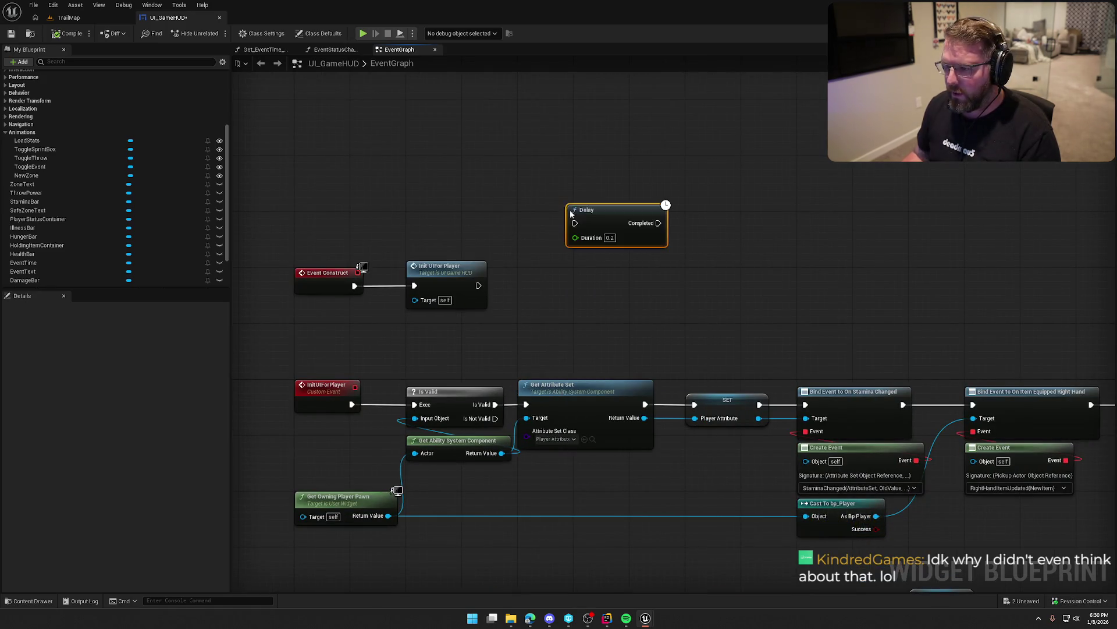
pyautogui.moveTo(596, 211); pyautogui.dragTo(603, 107)
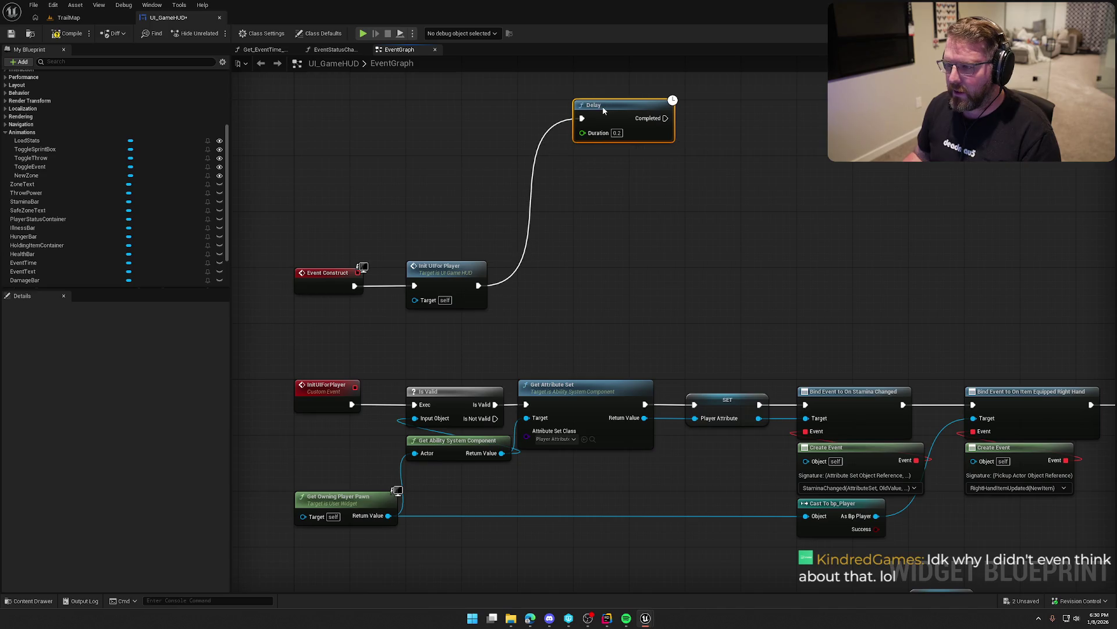
pyautogui.write('4')
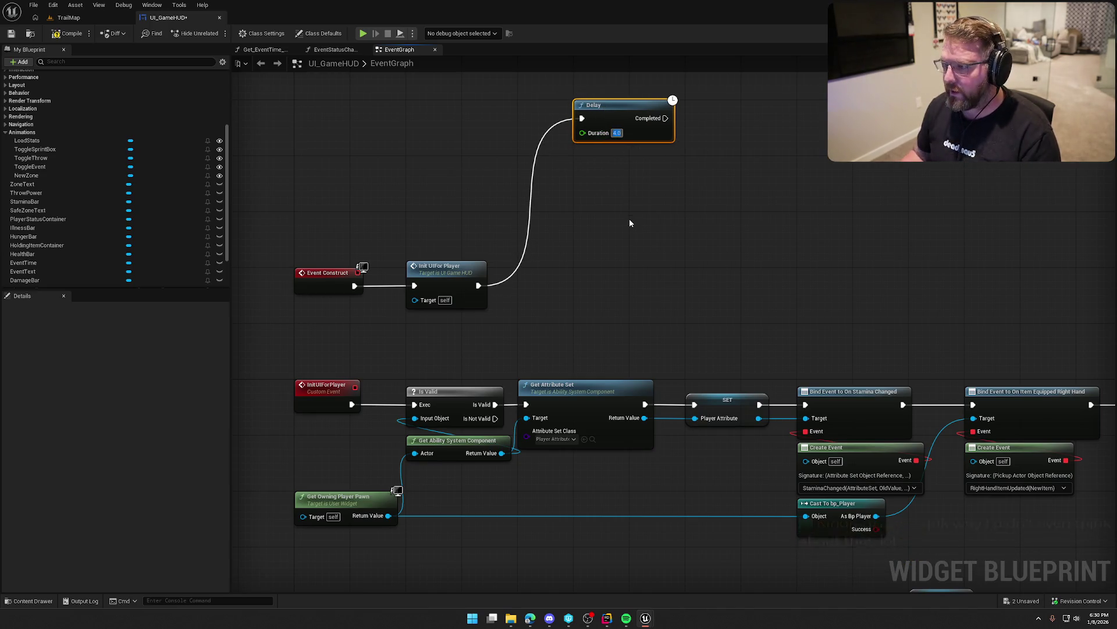
pyautogui.moveTo(630, 219); pyautogui.dragTo(538, 278)
pyautogui.moveTo(474, 166)
pyautogui.mouseDown()
pyautogui.moveTo(542, 161)
pyautogui.moveTo(473, 166)
pyautogui.moveTo(584, 186)
pyautogui.moveTo(632, 166)
pyautogui.mouseUp()
# After the delay, call Enter New Zone with 'Trail Head Trading Post' and Is Safe Zone checked
pyautogui.write('ent')
pyautogui.press('Return')
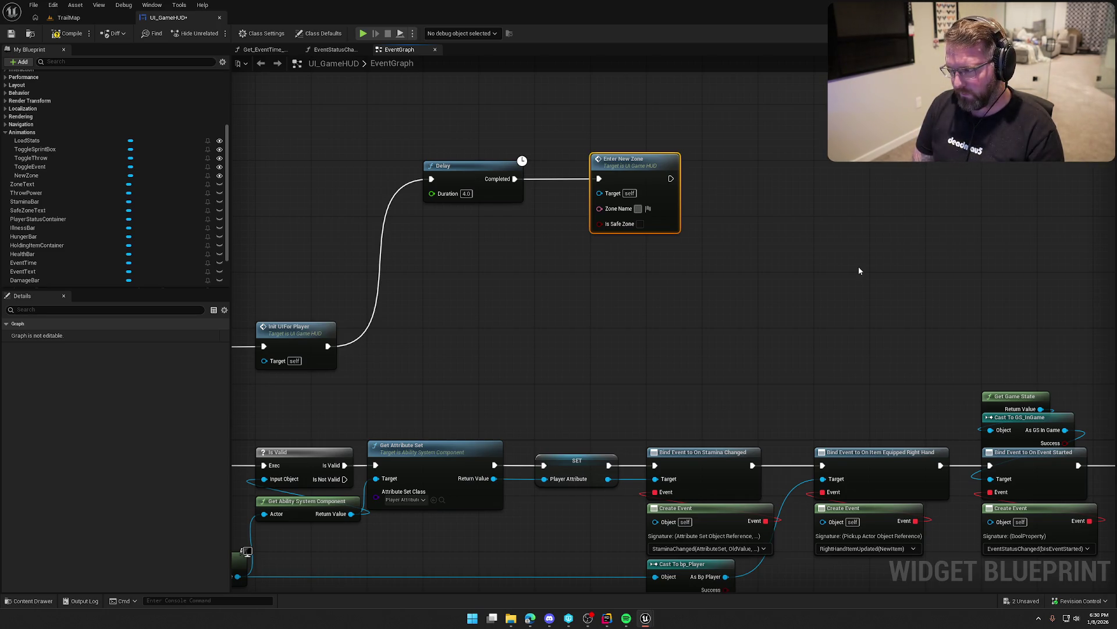
pyautogui.write('Trail Head')
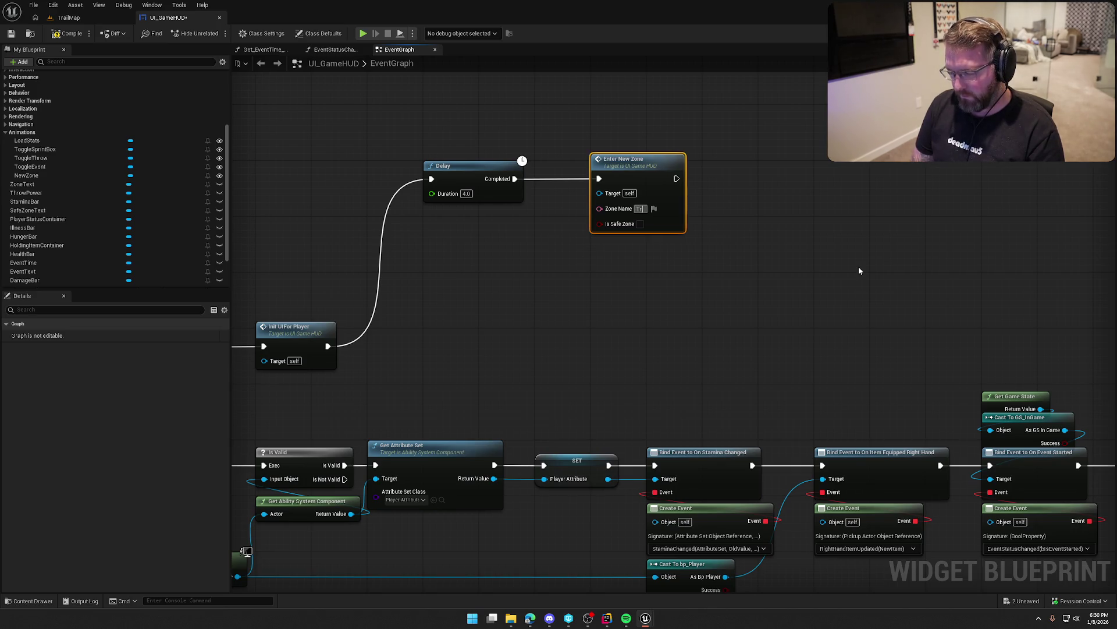
pyautogui.press('Return')
pyautogui.write('d T')
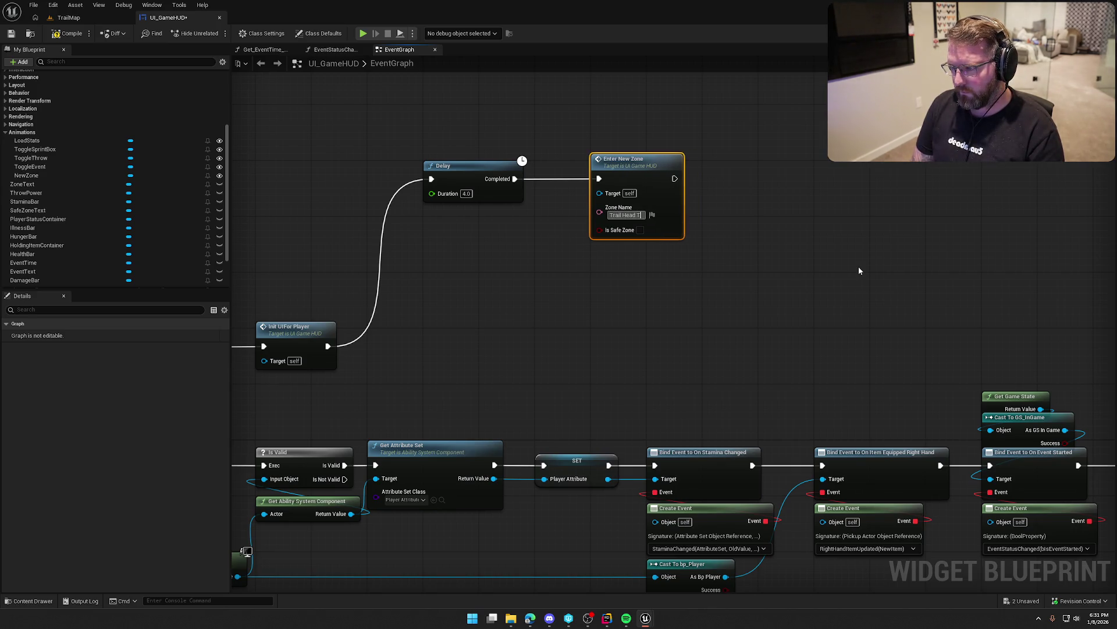
pyautogui.write('rading Post')
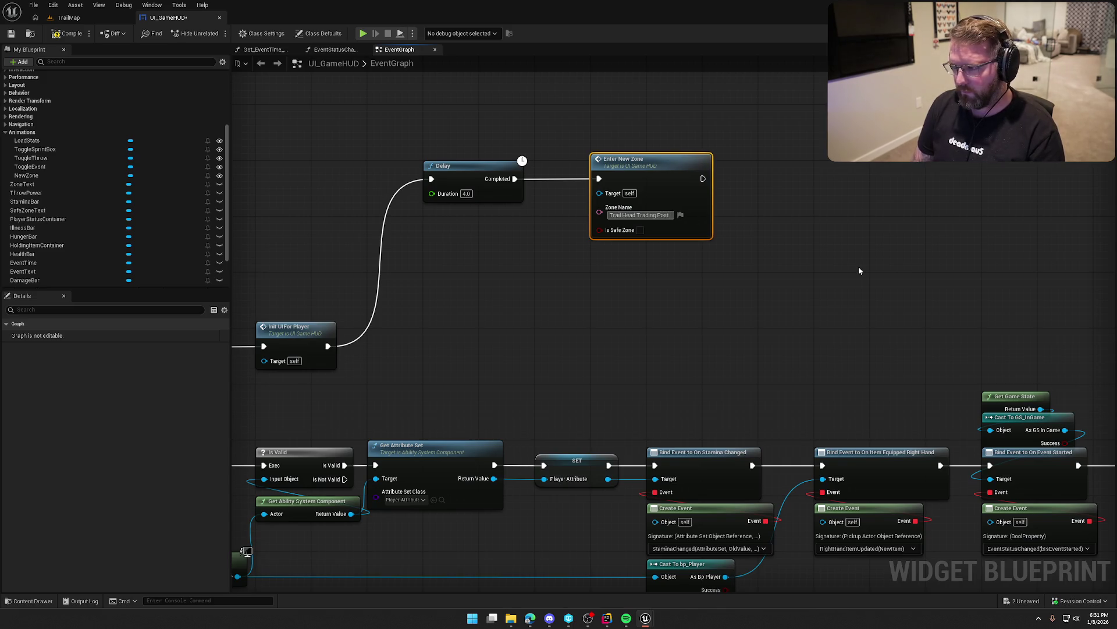
pyautogui.click(706, 251)
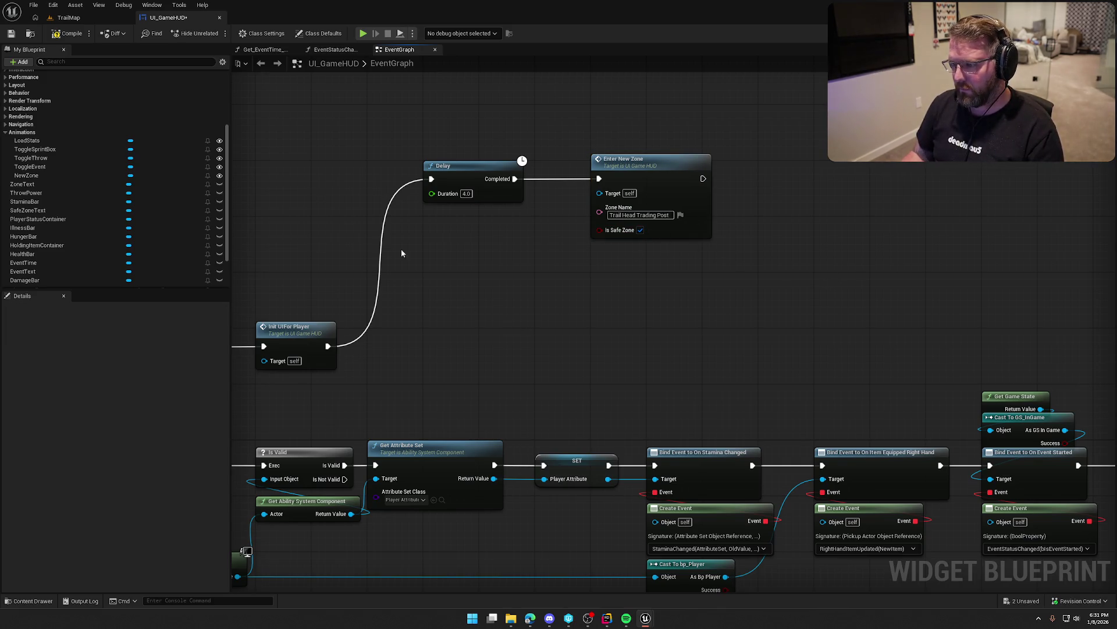
# Play-test the TrailMap level to watch the Trail Head Trading Post banner
pyautogui.click(64, 18)
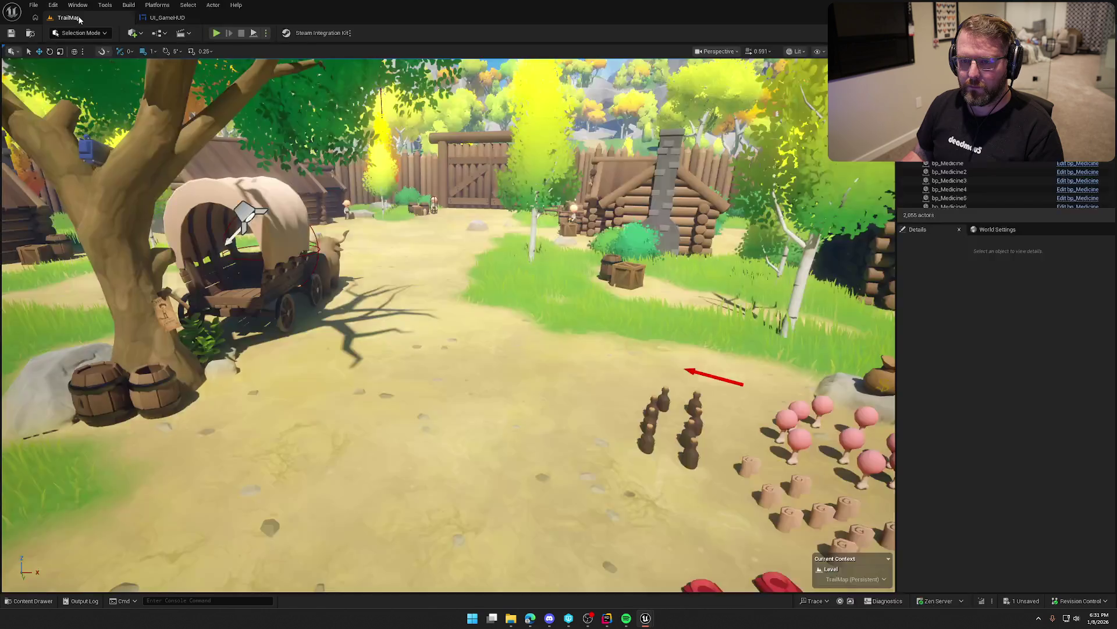
pyautogui.click(216, 34)
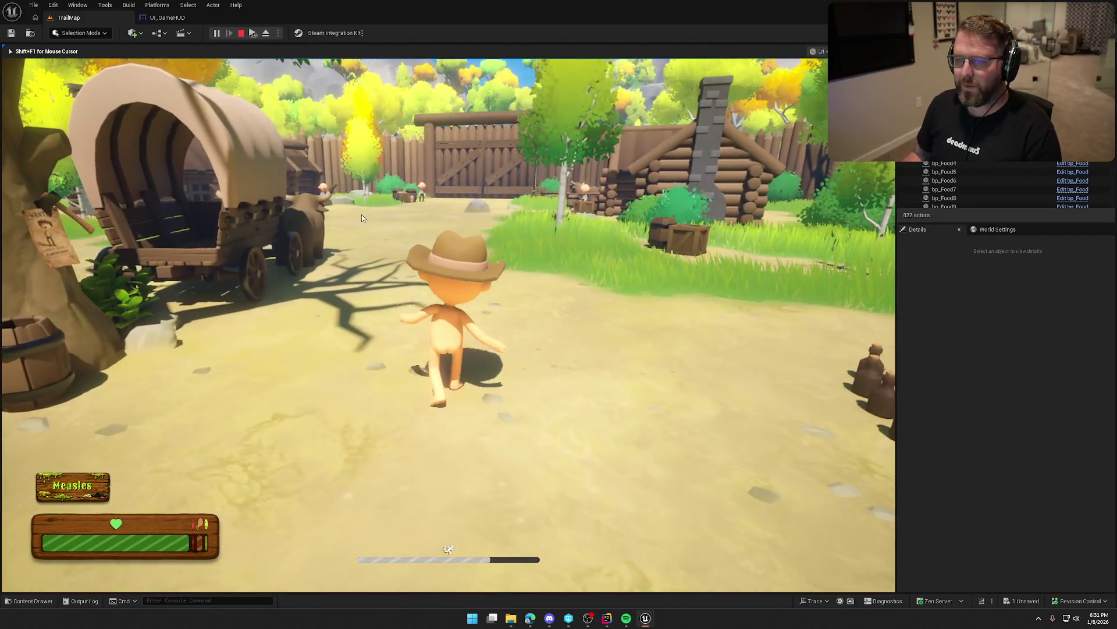
pyautogui.press('Escape')
# In UI_GameHUD's Designer, move a NewZone opacity key earlier
pyautogui.click(166, 17)
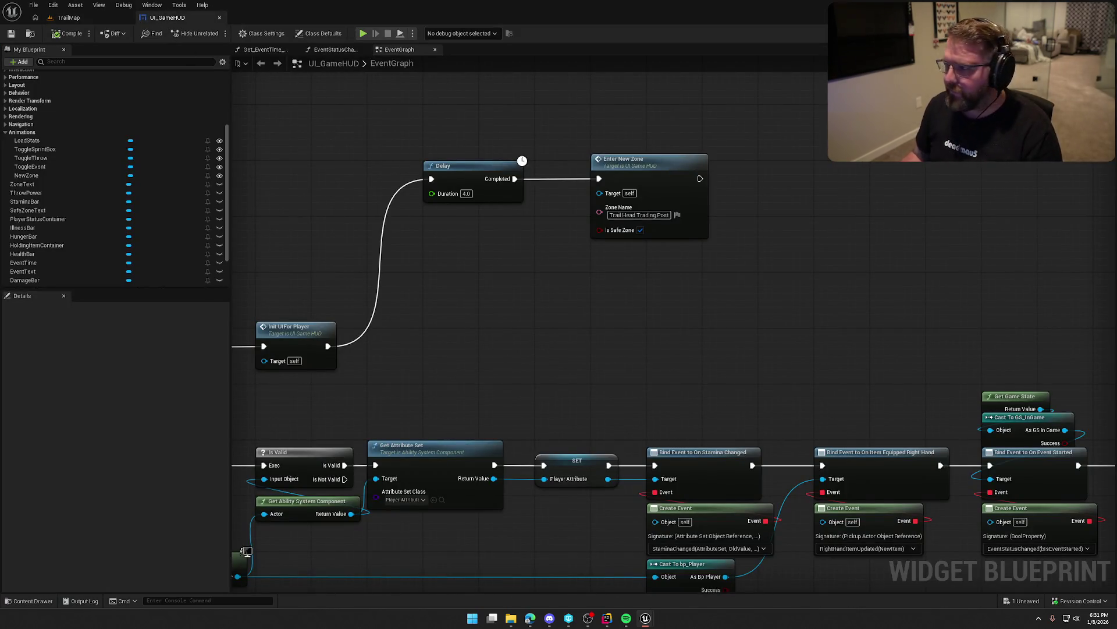
pyautogui.click(1068, 33)
pyautogui.click(206, 490)
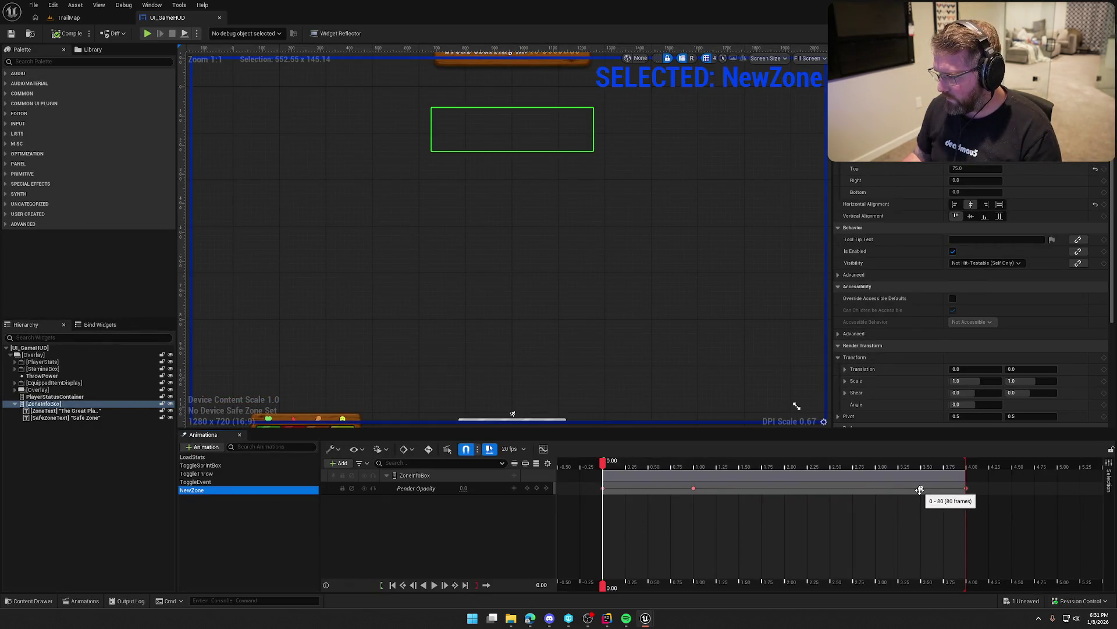
pyautogui.moveTo(919, 490); pyautogui.dragTo(876, 490)
pyautogui.click(216, 518)
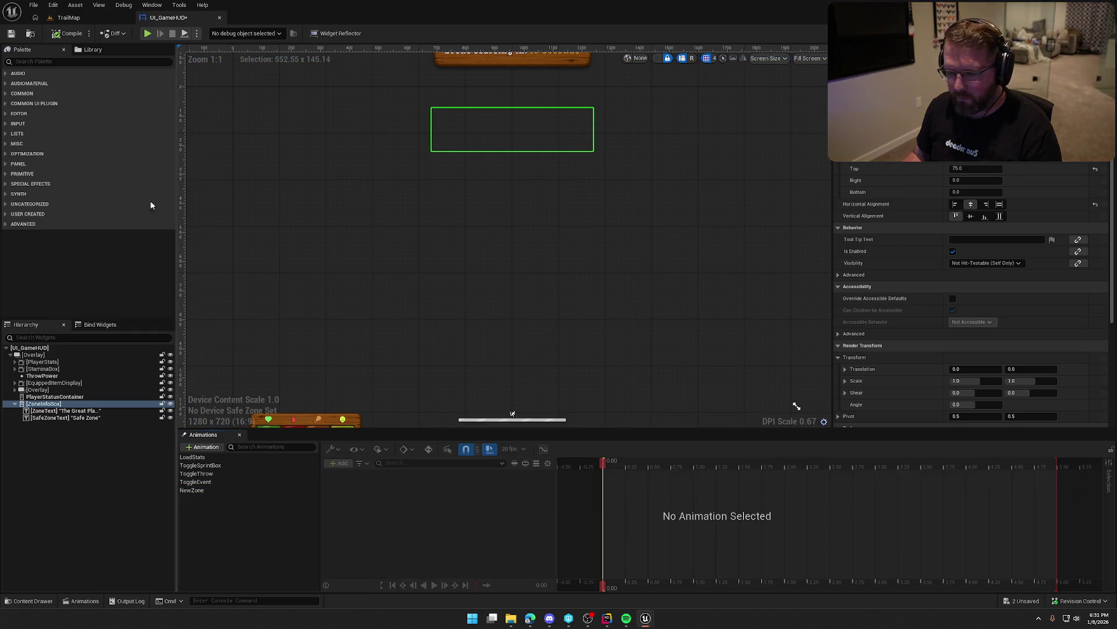
# Play-test the level again running toward the gate, then return to UI_GameHUD
pyautogui.click(67, 18)
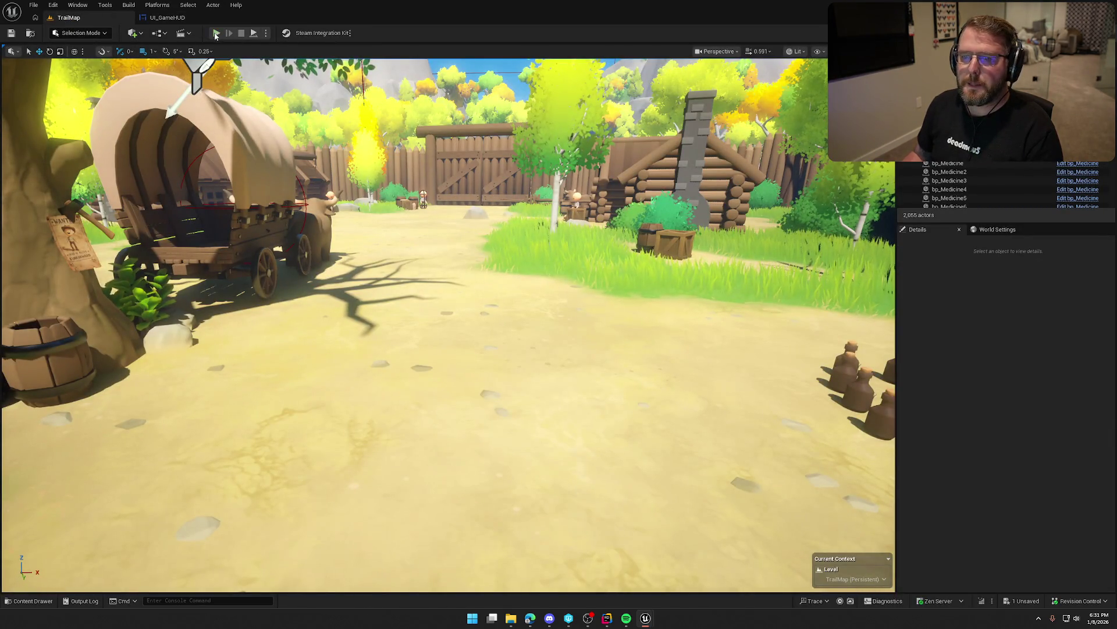
pyautogui.click(216, 33)
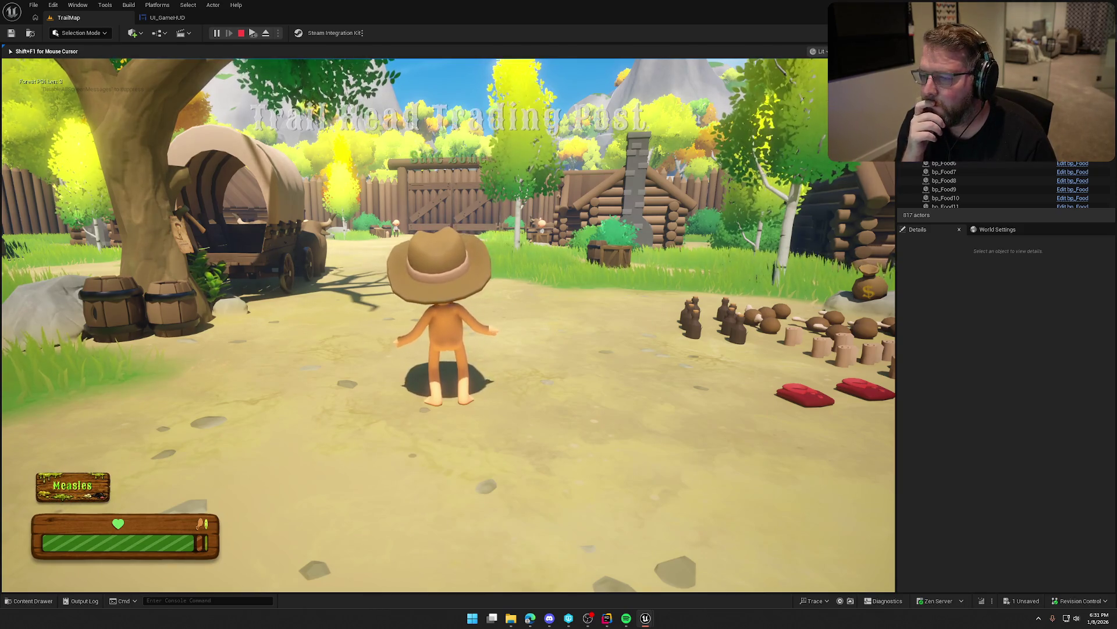
pyautogui.hotkey('shift', 'w')
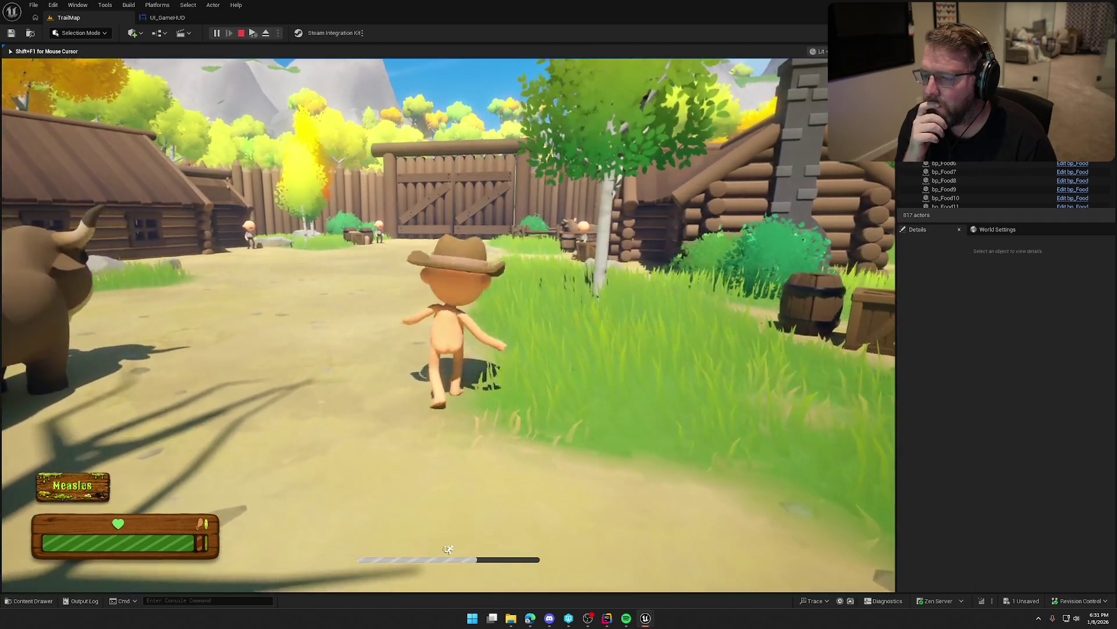
pyautogui.press('Escape')
pyautogui.click(167, 17)
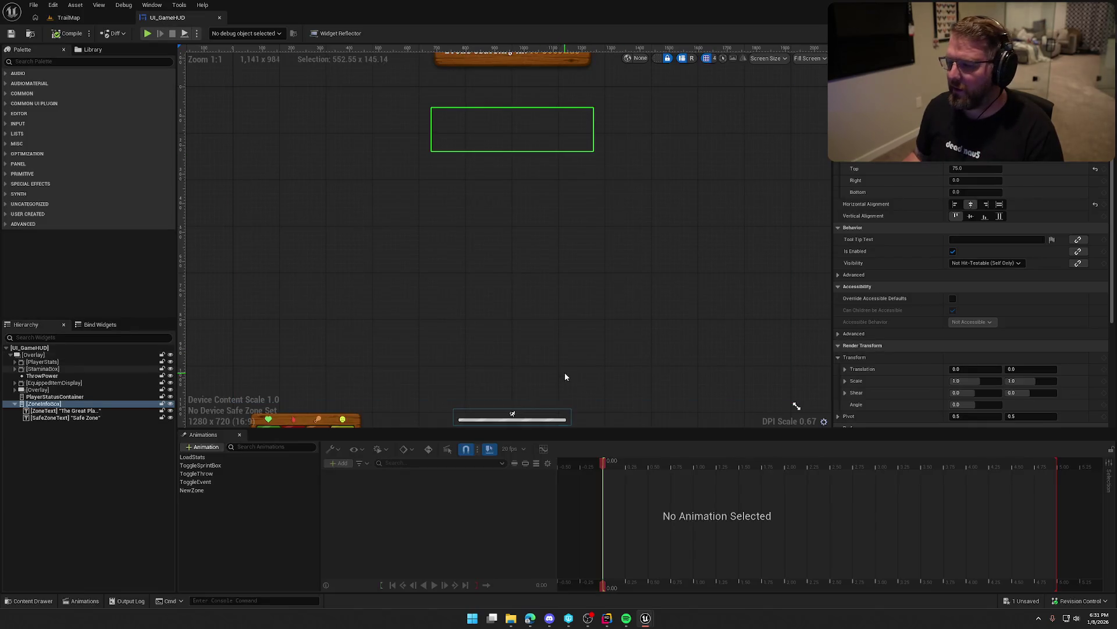
# Stretch the ZoneInfoBox section and playback end to 6.0 s, with opacity keys at 1.0 s and 5.0 s
pyautogui.click(211, 491)
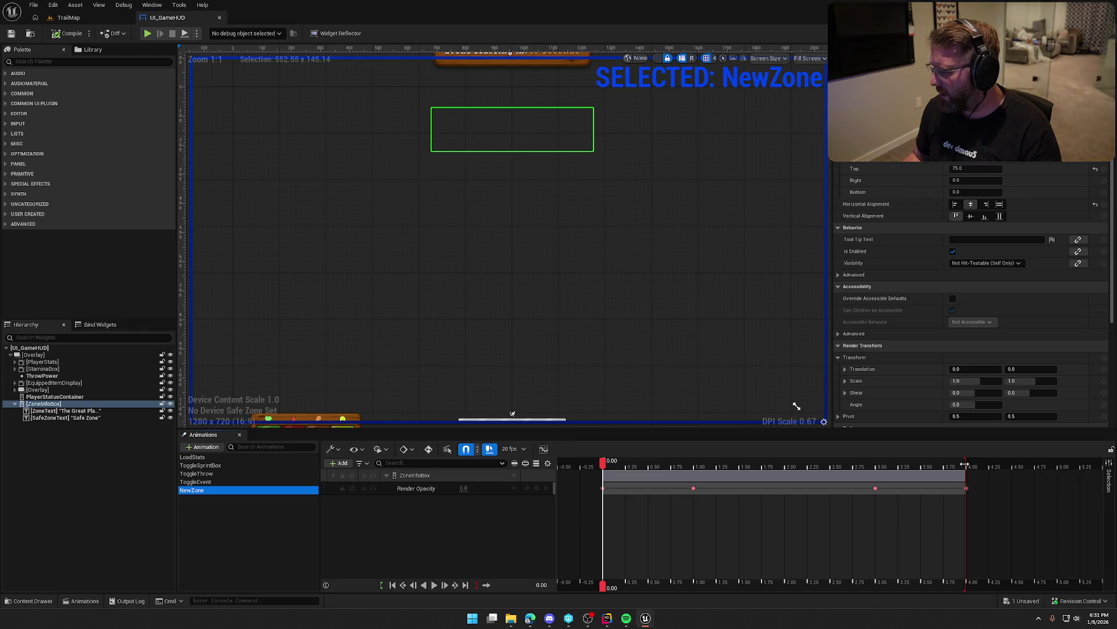
pyautogui.scroll(-3, 985, 531)
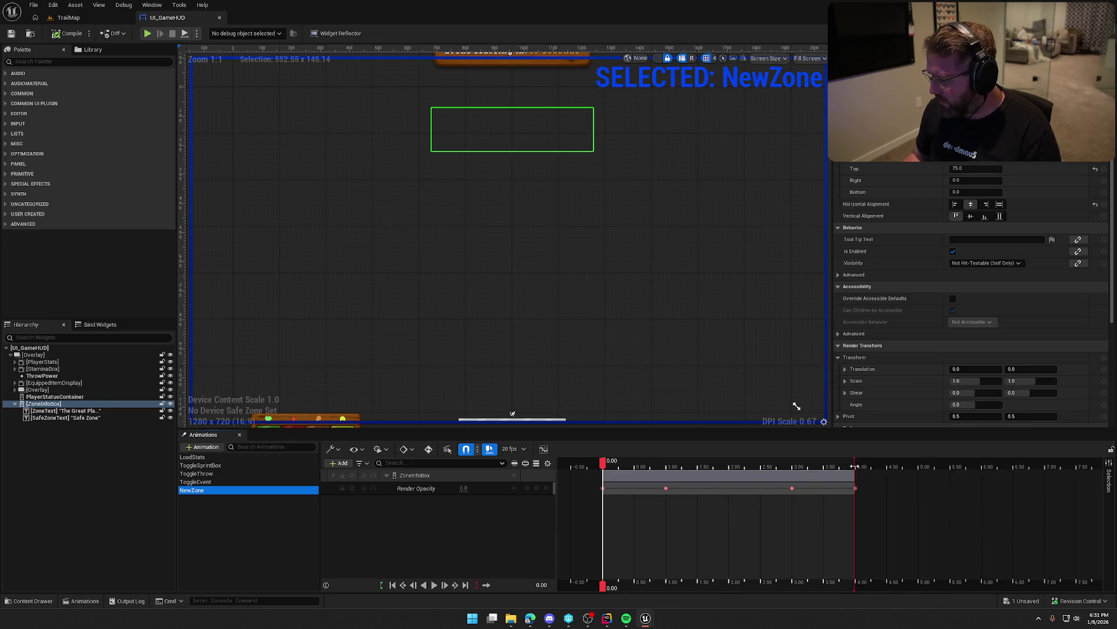
pyautogui.moveTo(854, 466); pyautogui.dragTo(932, 466)
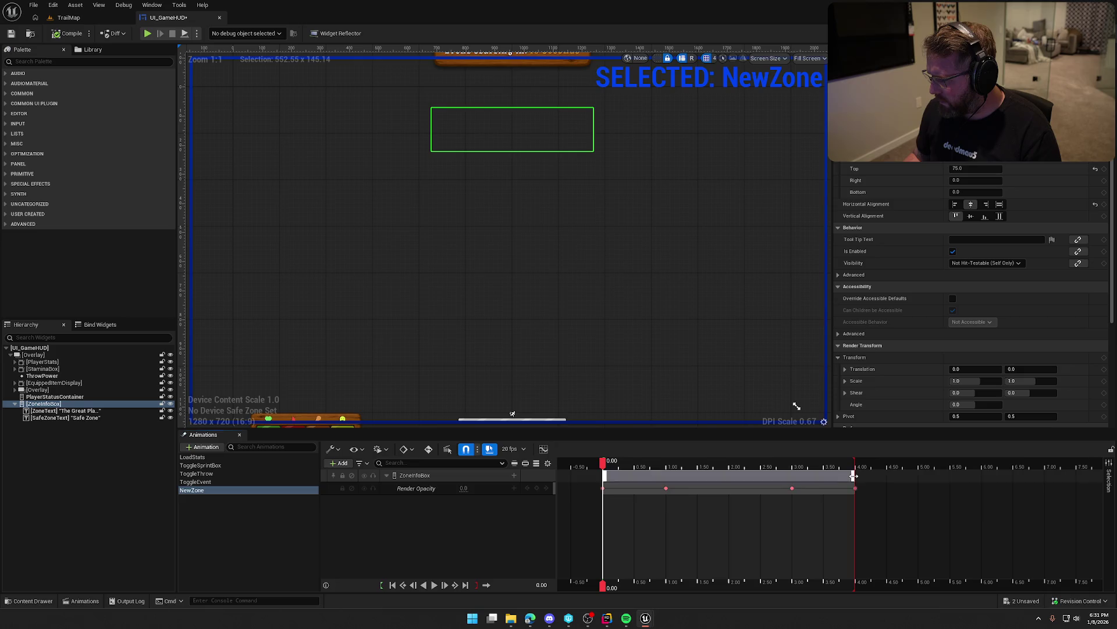
pyautogui.moveTo(854, 475); pyautogui.dragTo(980, 475)
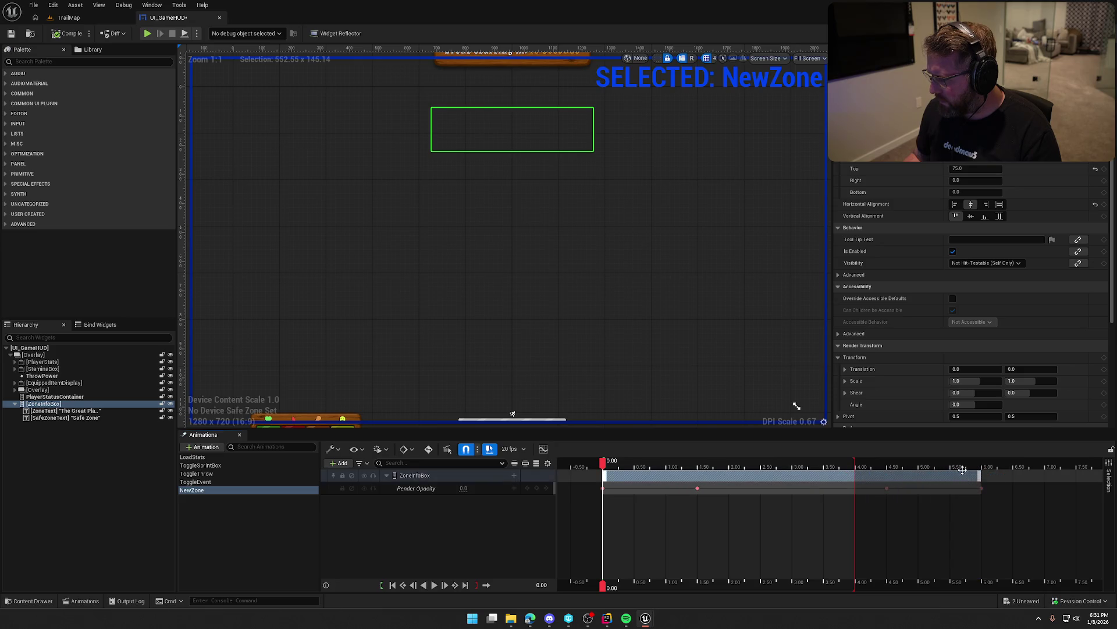
pyautogui.moveTo(857, 463); pyautogui.dragTo(981, 463)
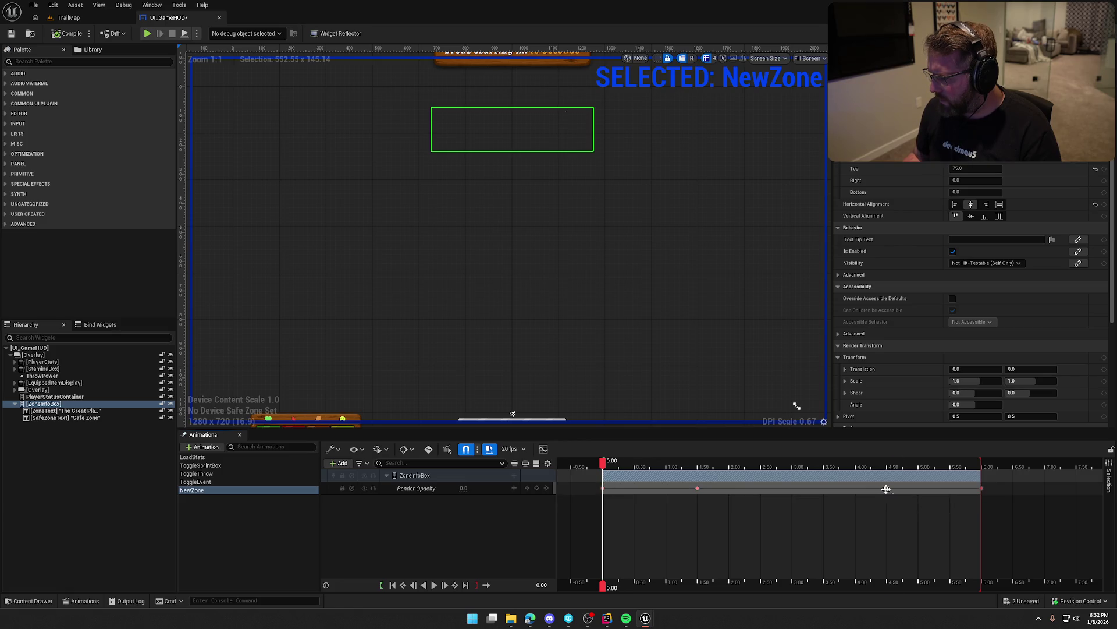
pyautogui.moveTo(889, 489)
pyautogui.mouseDown()
pyautogui.moveTo(930, 488)
pyautogui.moveTo(910, 487)
pyautogui.mouseUp()
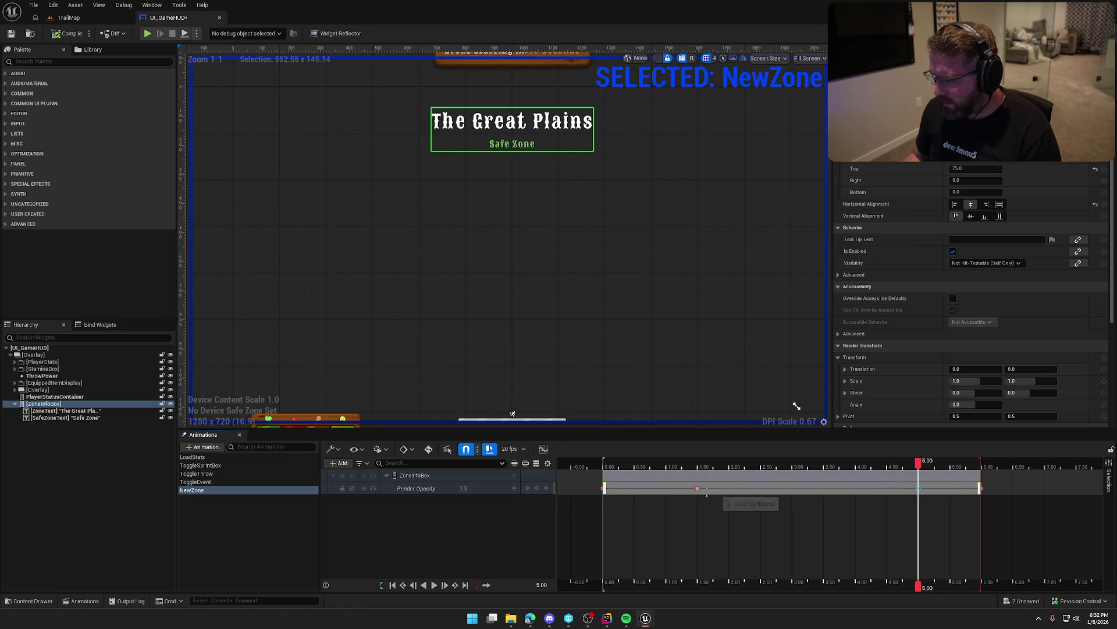
pyautogui.moveTo(697, 488); pyautogui.dragTo(667, 488)
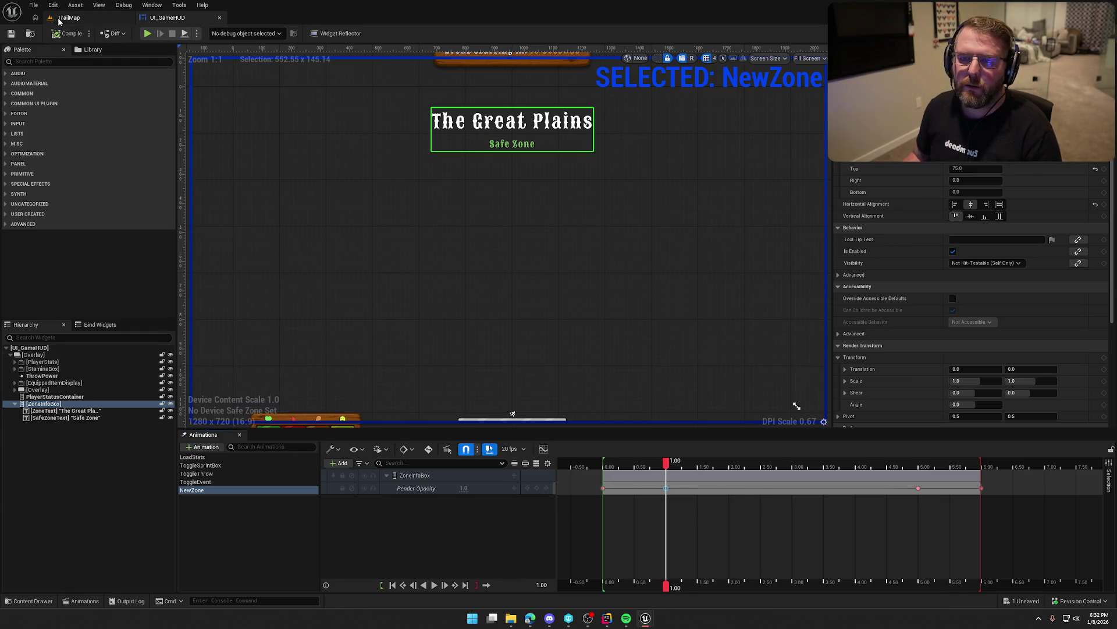
# Play TrailMap, walk and run into the village to watch the Trail Head Trading Post banner, then stop
pyautogui.click(67, 18)
pyautogui.click(216, 33)
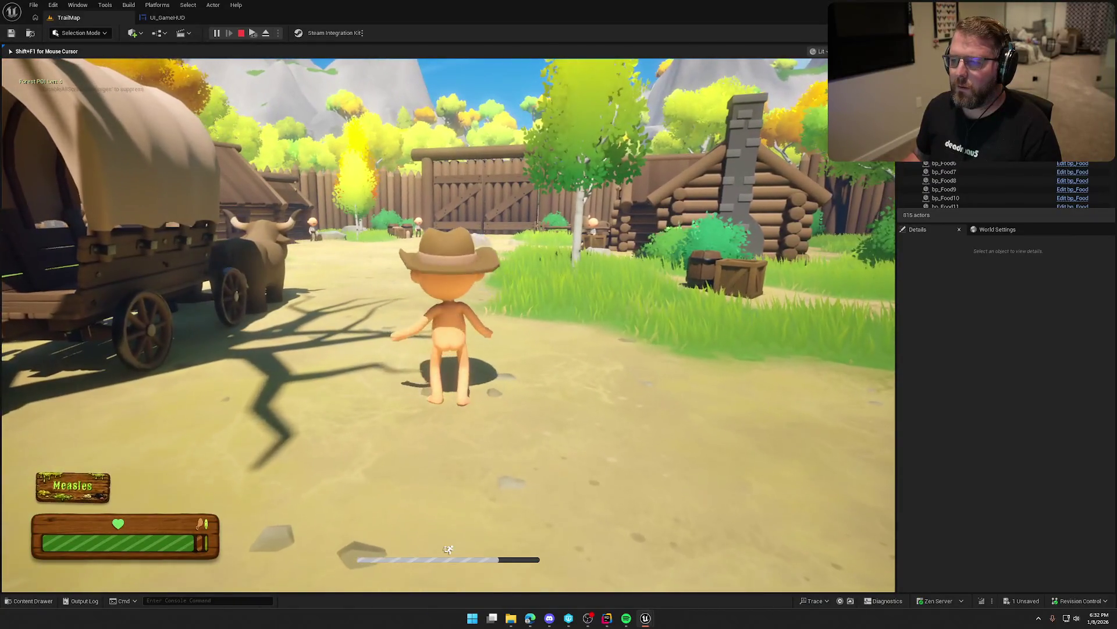
pyautogui.press('w')
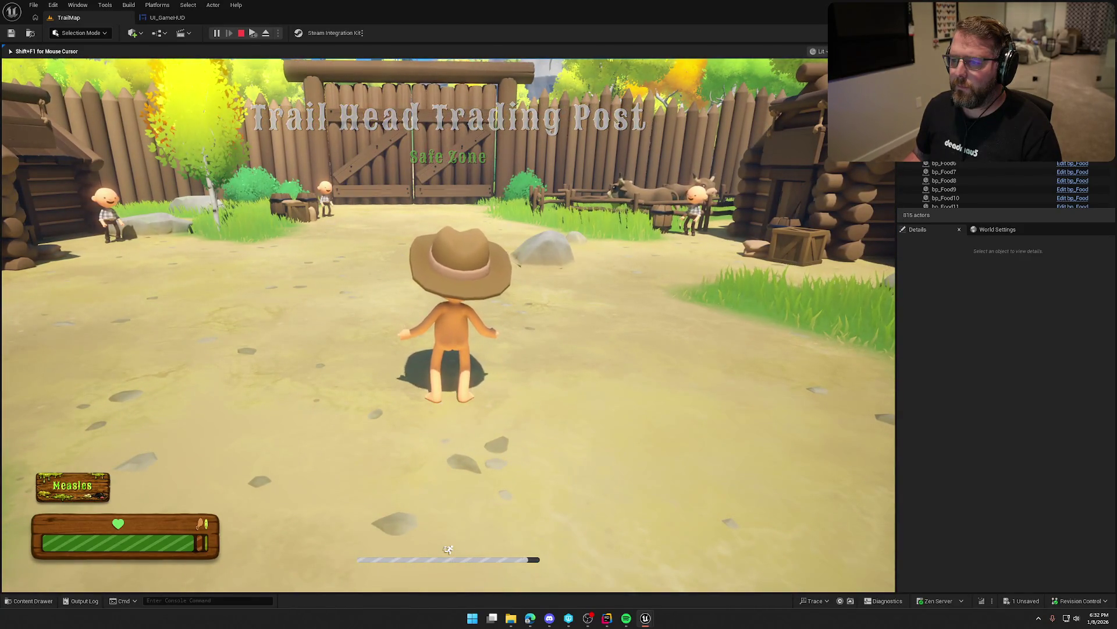
pyautogui.hotkey('shift', 'w')
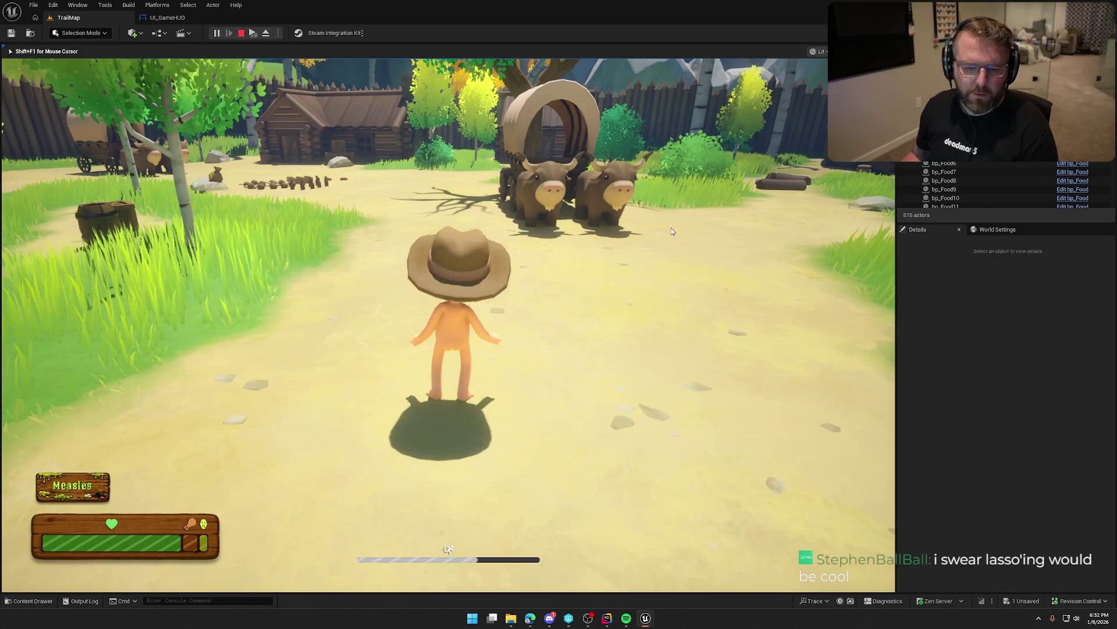
pyautogui.press('Escape')
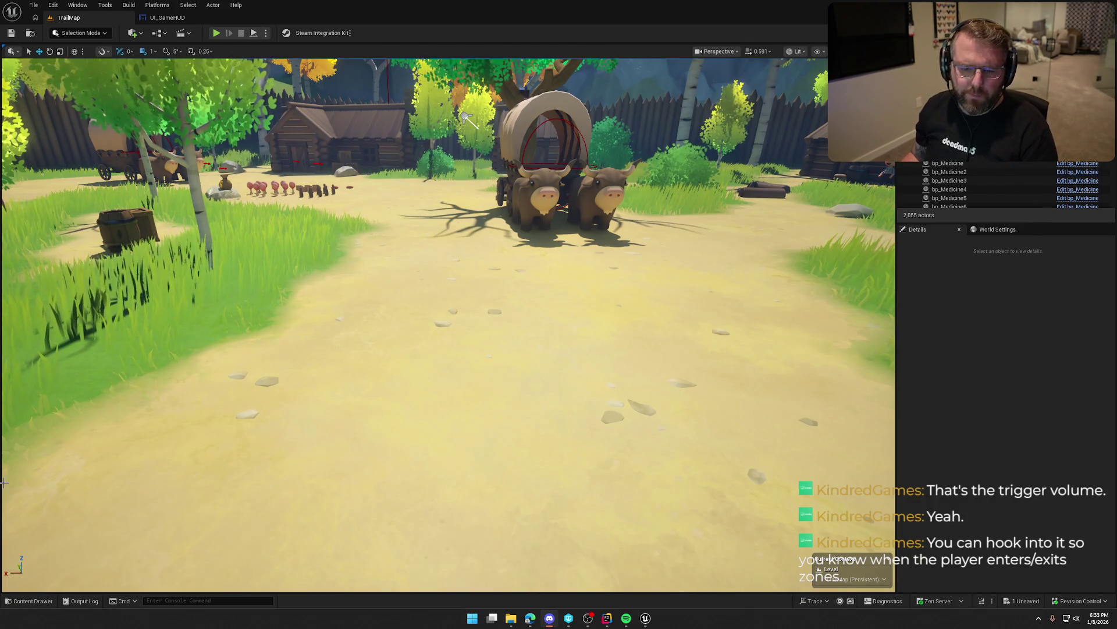
# Fly the viewport camera toward the log cabin, back over the village, and down to the mushrooms
pyautogui.scroll(-10, 468, 119)
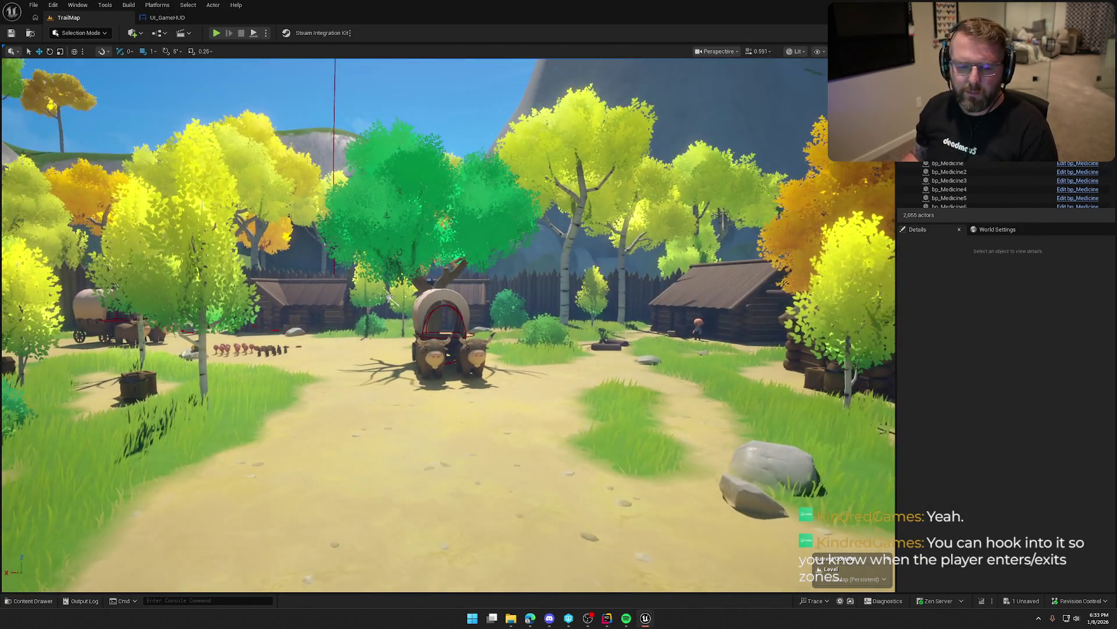
pyautogui.scroll(5, 390, 298)
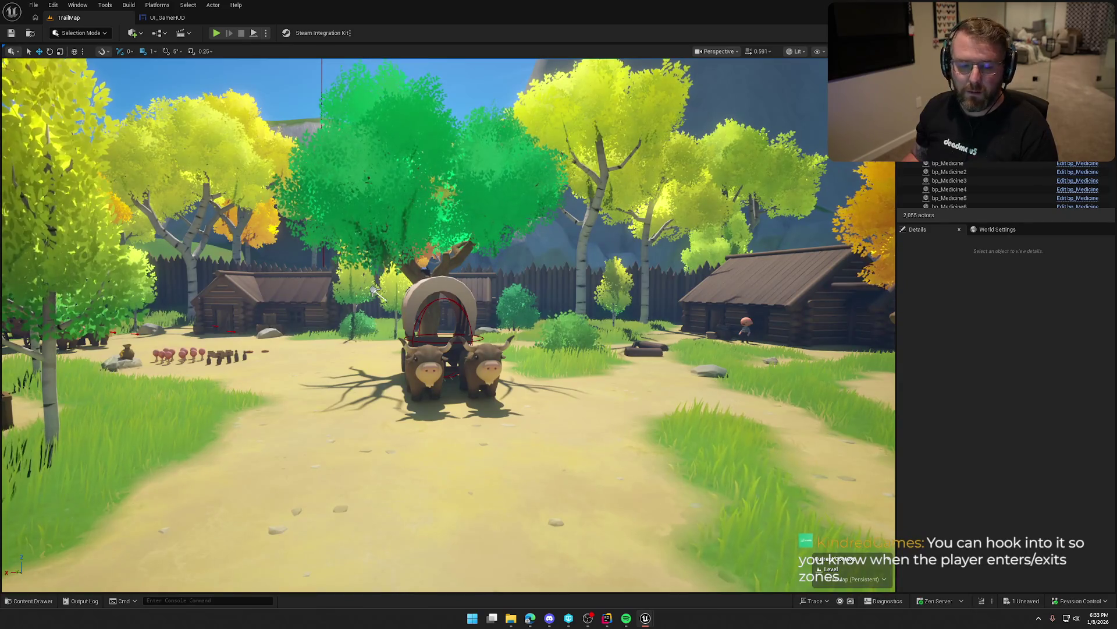
pyautogui.moveTo(375, 291)
pyautogui.mouseDown()
pyautogui.moveTo(640, 343)
pyautogui.moveTo(480, 371)
pyautogui.mouseUp()
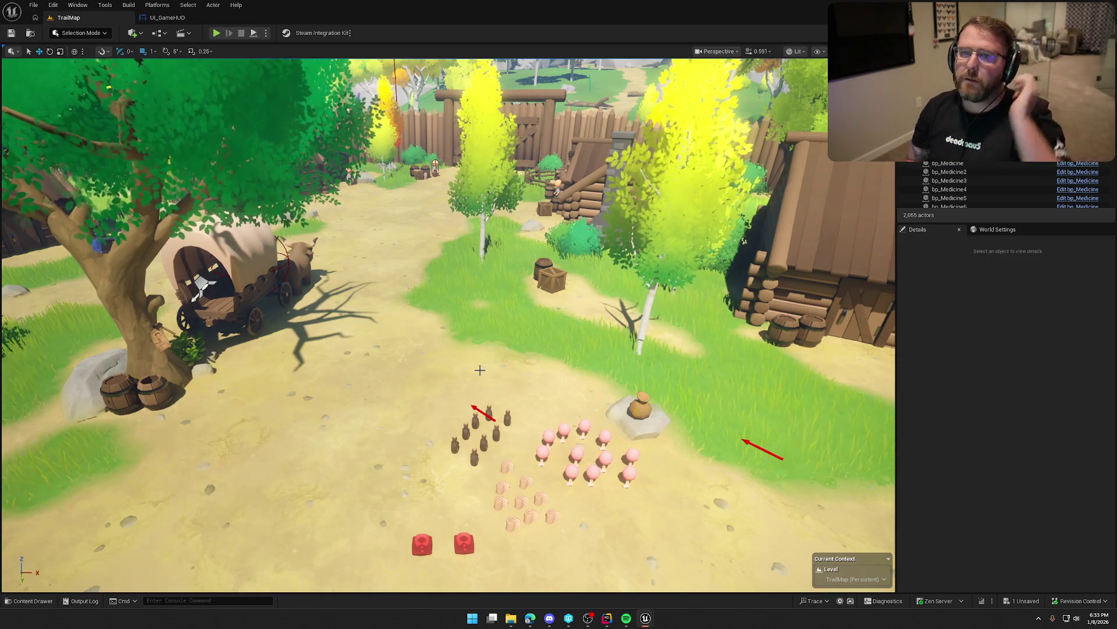
pyautogui.moveTo(495, 300); pyautogui.dragTo(475, 347)
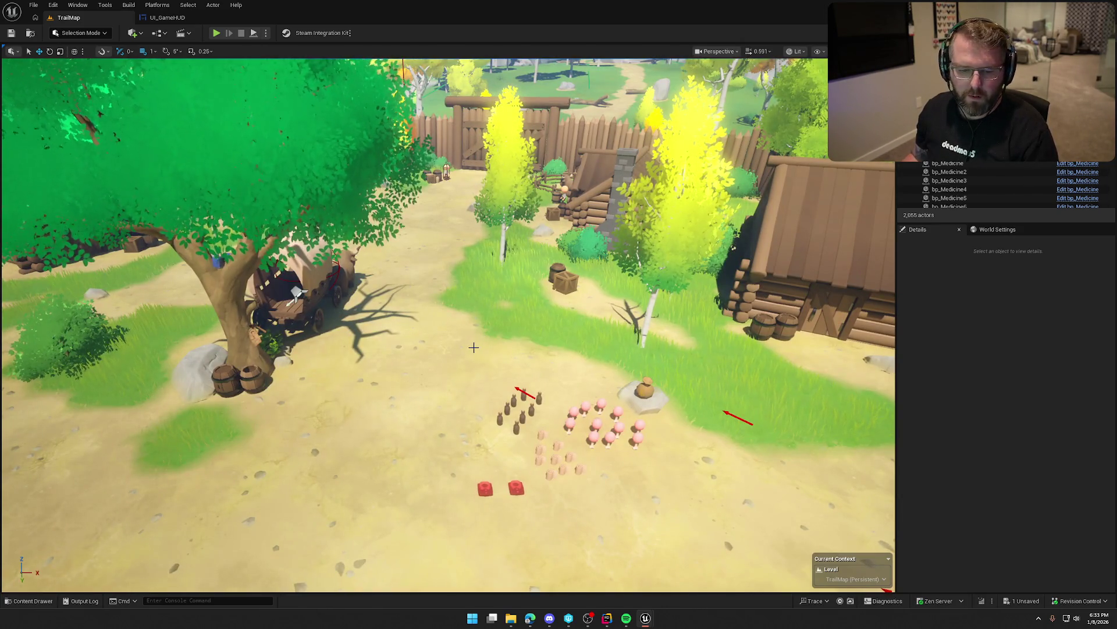
pyautogui.moveTo(475, 347)
pyautogui.mouseDown()
pyautogui.moveTo(475, 326)
pyautogui.moveTo(474, 378)
pyautogui.mouseUp()
# In UI_GameHUD, deselect the NewZone animation and select the ZoneInfoBox widget
pyautogui.click(163, 17)
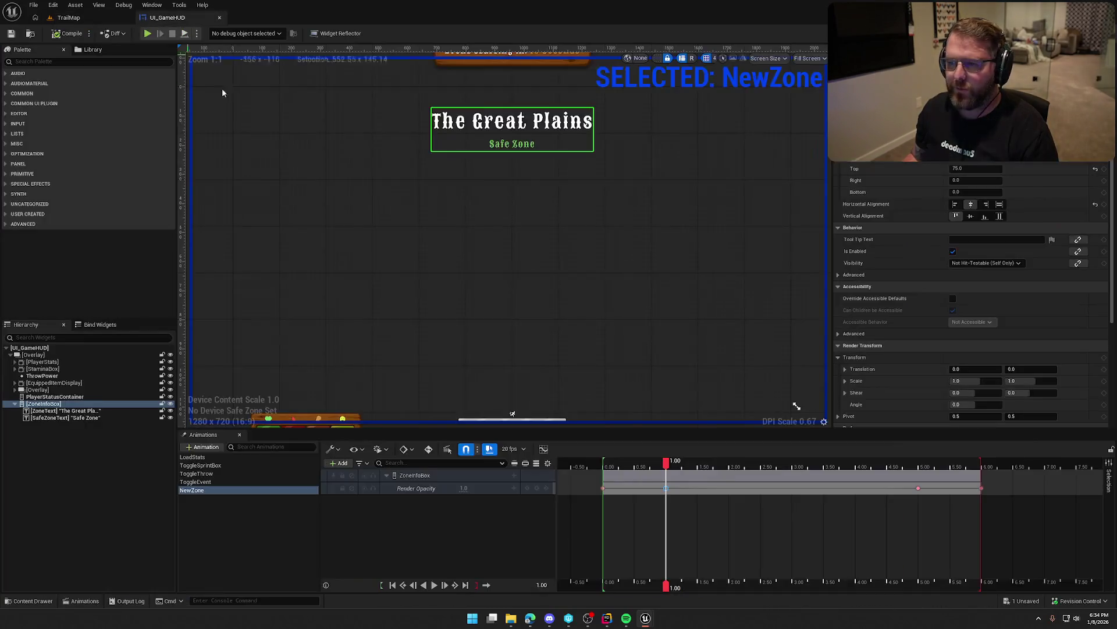
pyautogui.click(223, 520)
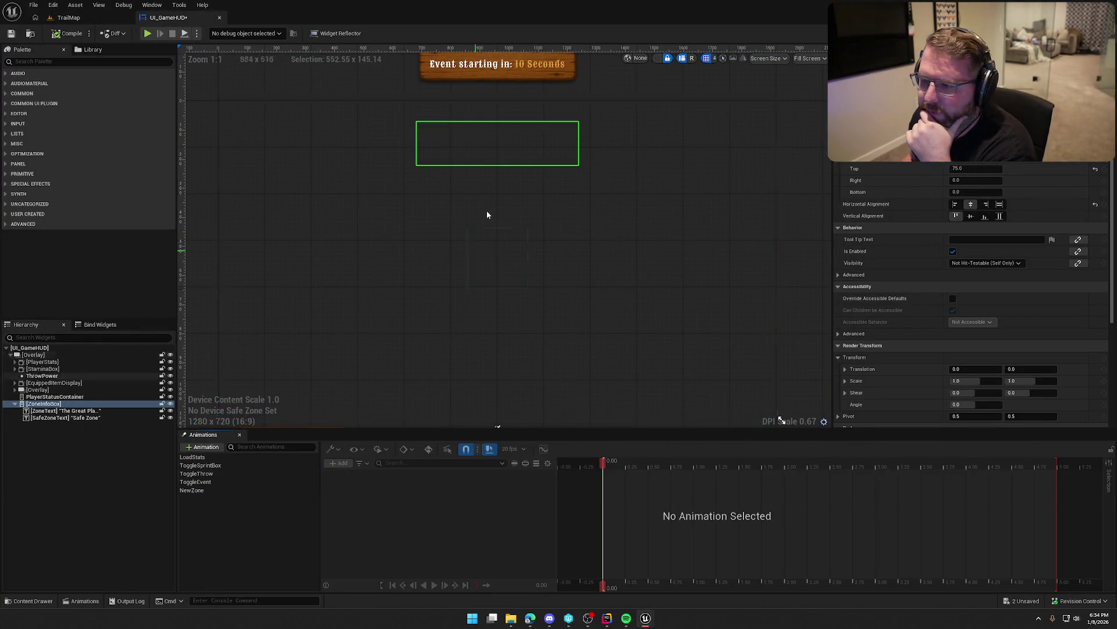
pyautogui.click(41, 404)
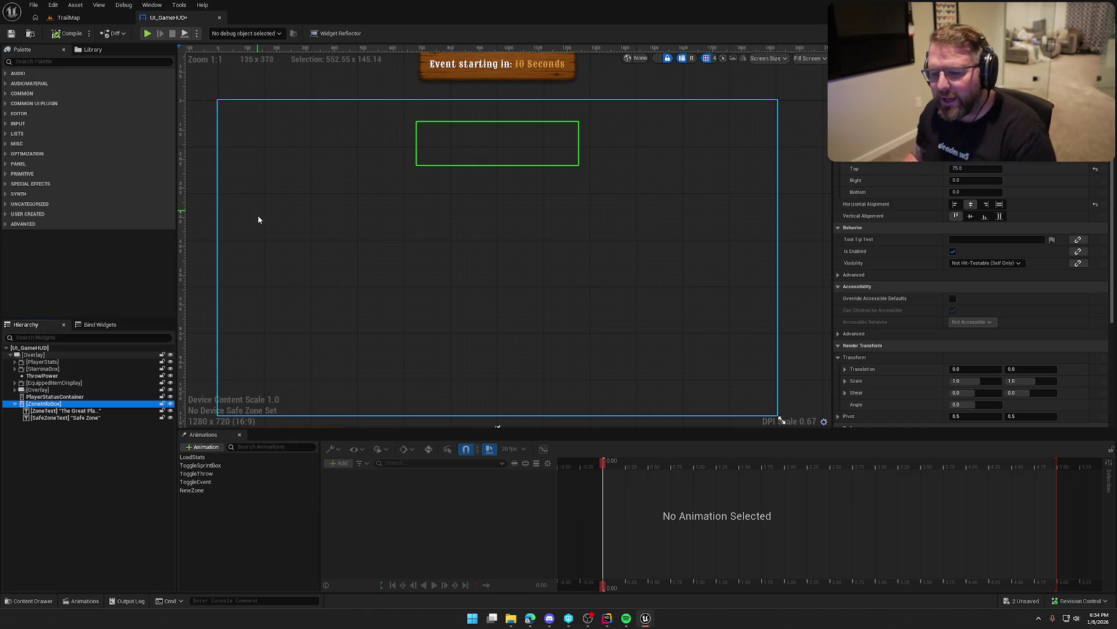
# Return to the TrailMap level and start a Play-in-Editor session with Alt+P
pyautogui.click(68, 18)
pyautogui.hotkey('alt', 'p')
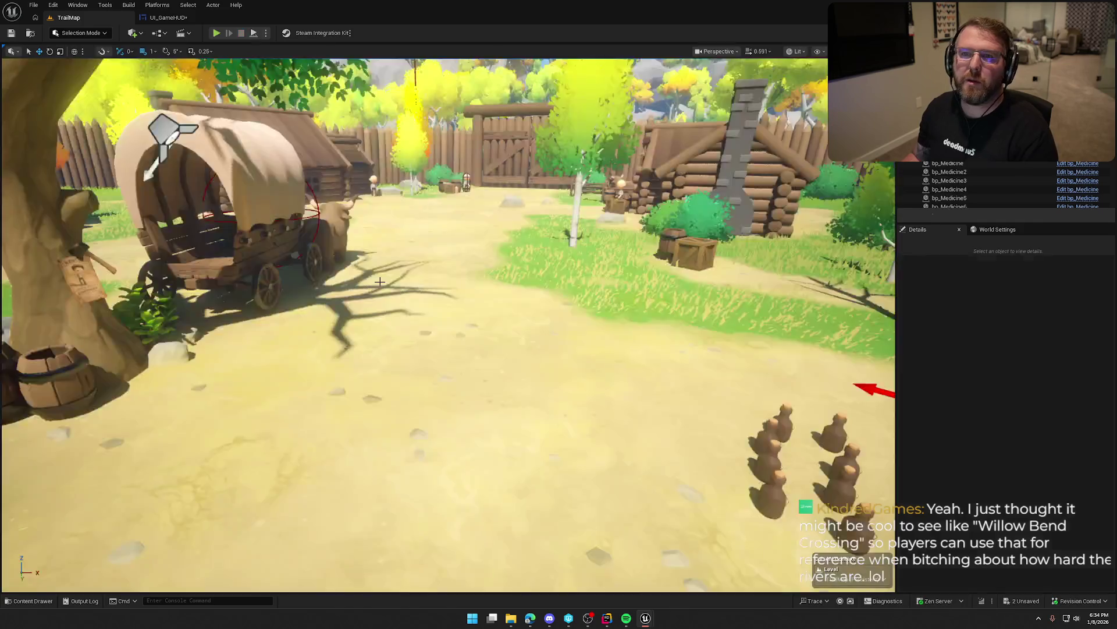
# End the earlier play session, then sprint the character along the road toward the ox wagon
pyautogui.press('Escape')
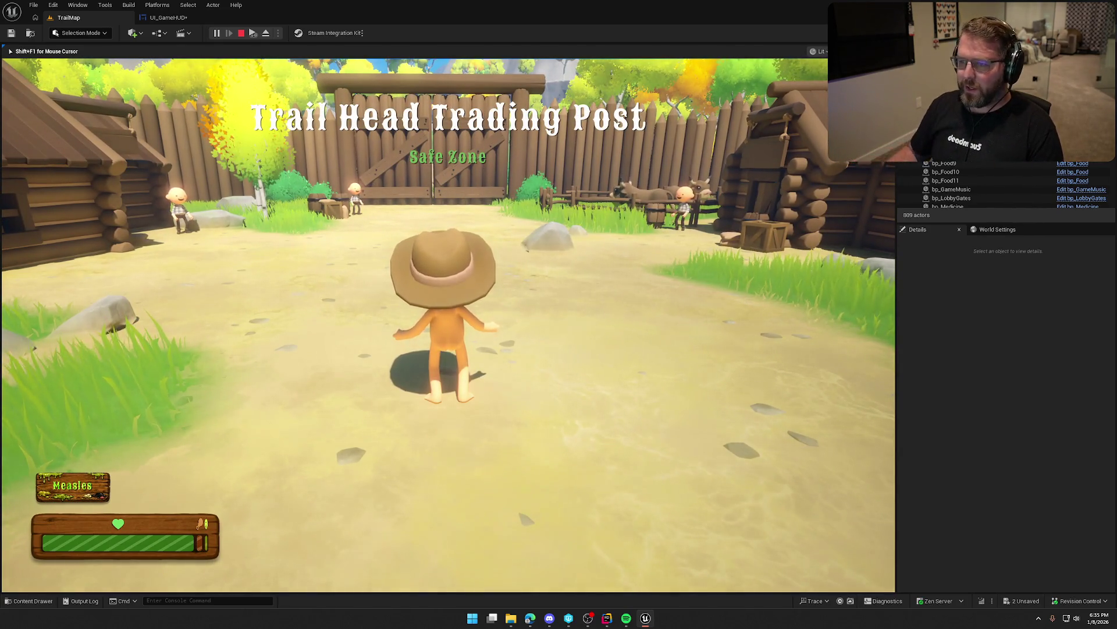
pyautogui.hotkey('shift', 'w')
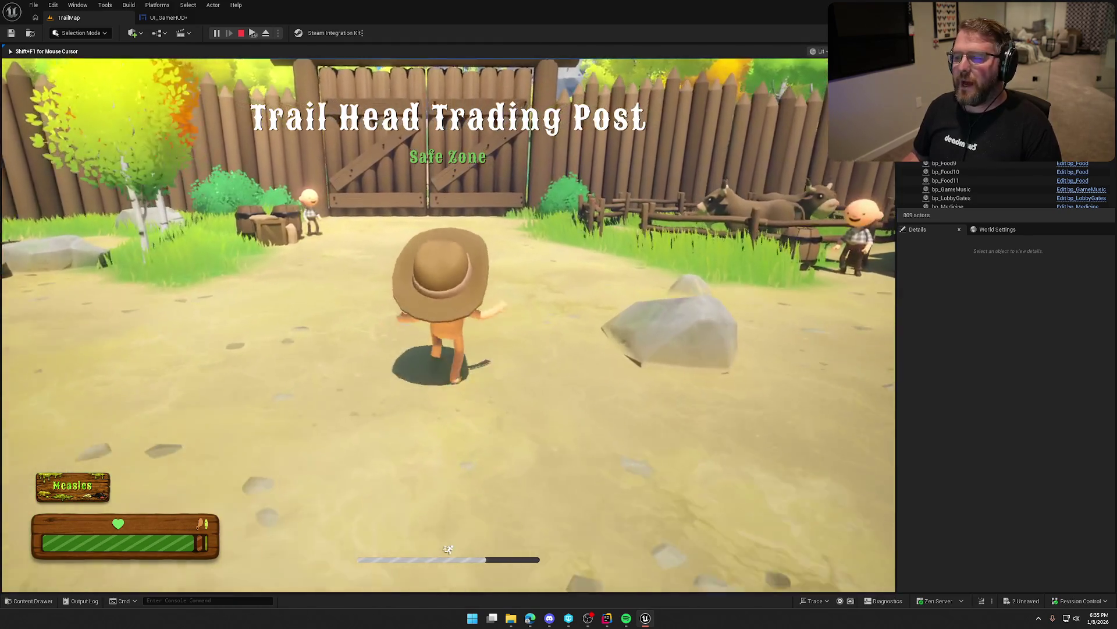
pyautogui.hotkey('shift', 'w')
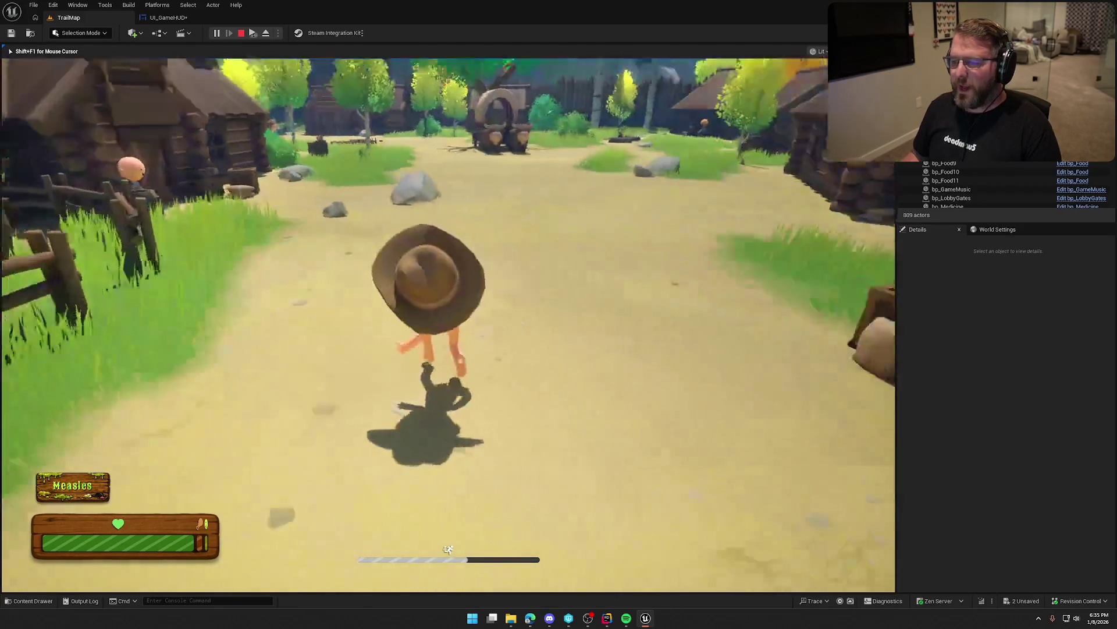
pyautogui.hotkey('shift', 'w')
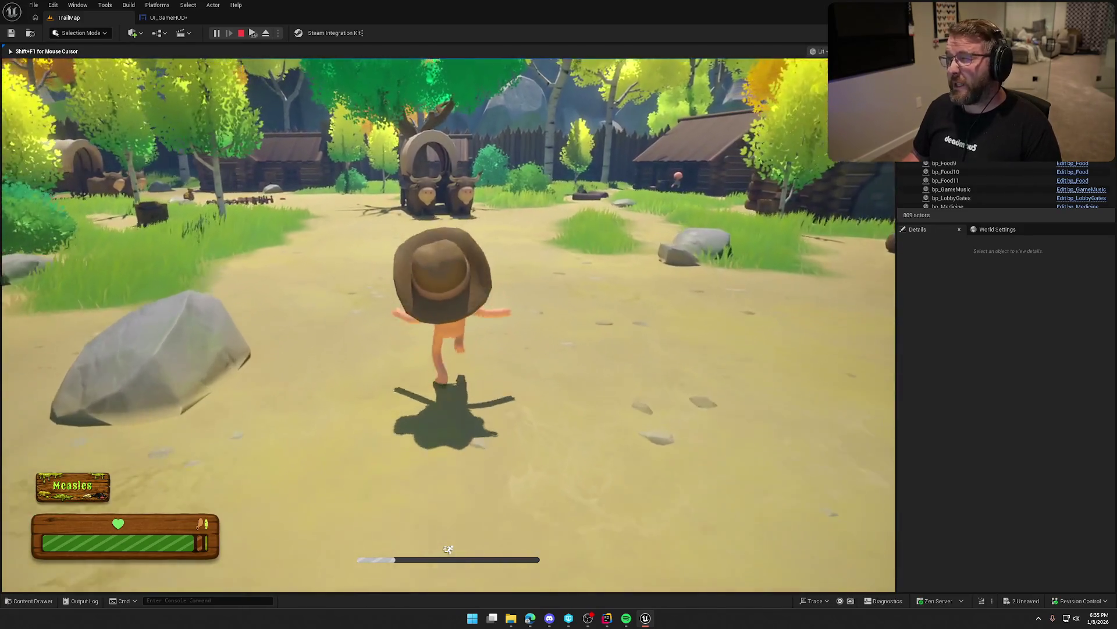
pyautogui.hotkey('shift', 'w')
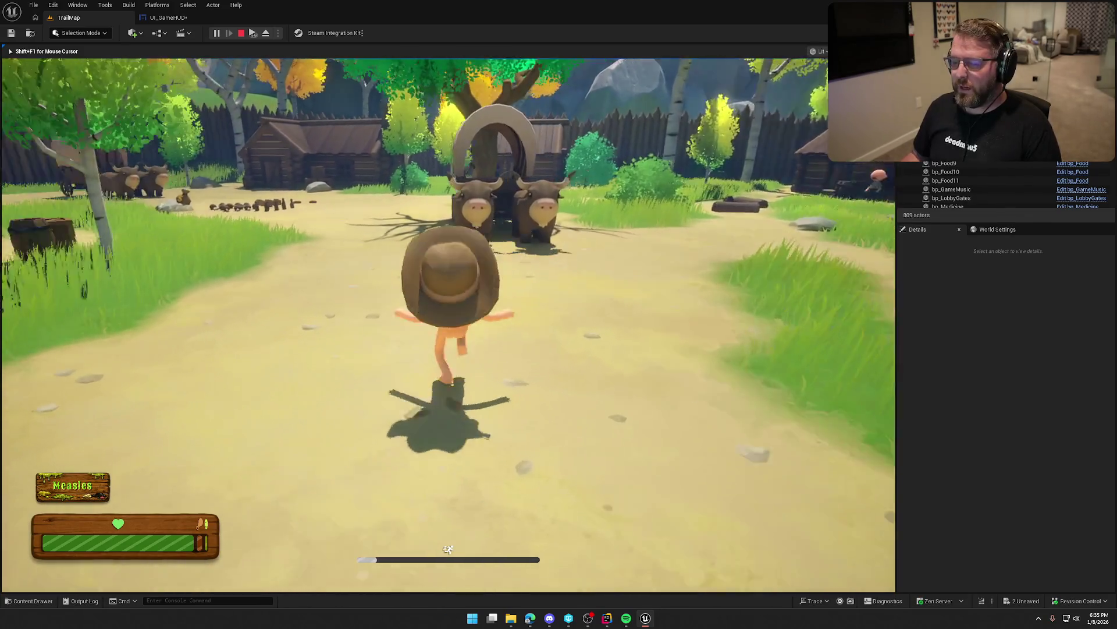
# Walk past the wagon toward the cabins, sprint up to the fort gate, and stop play
pyautogui.press('w')
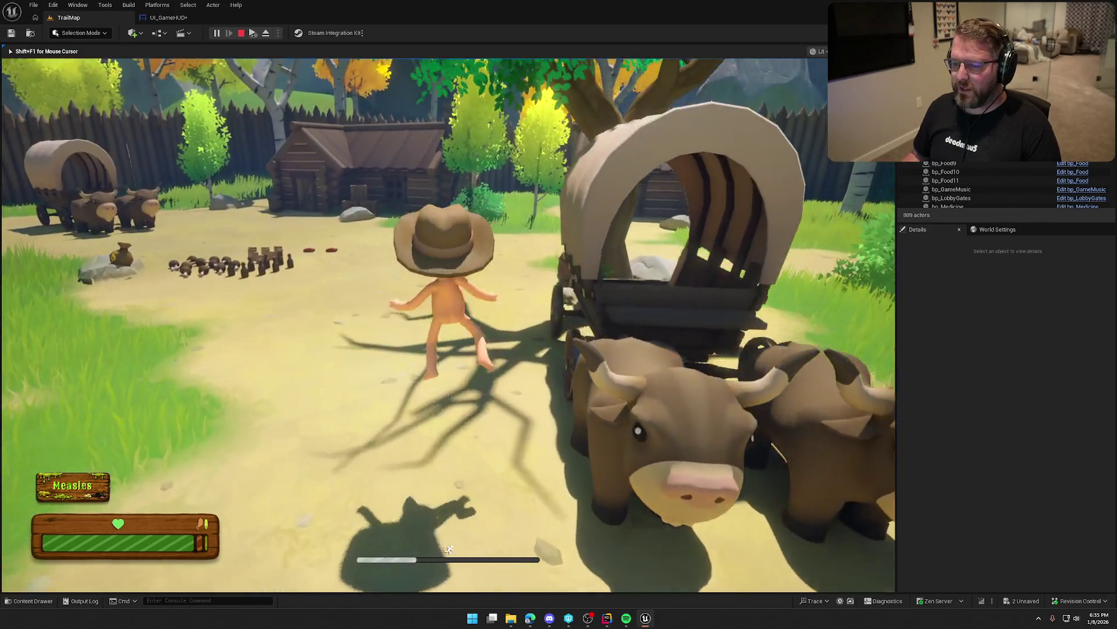
pyautogui.press('w')
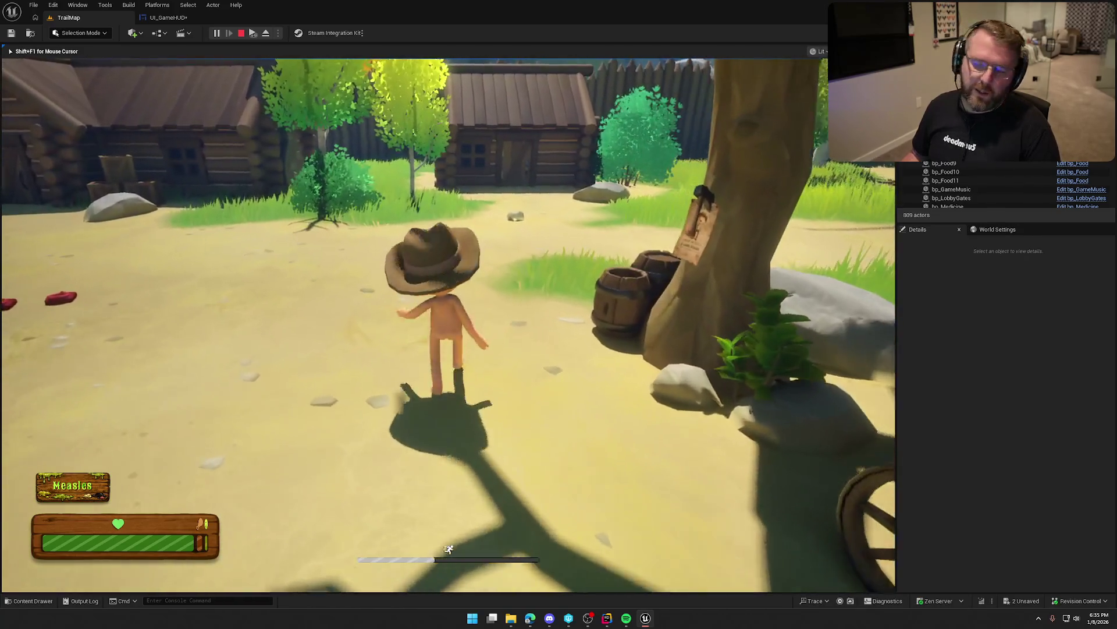
pyautogui.press('w')
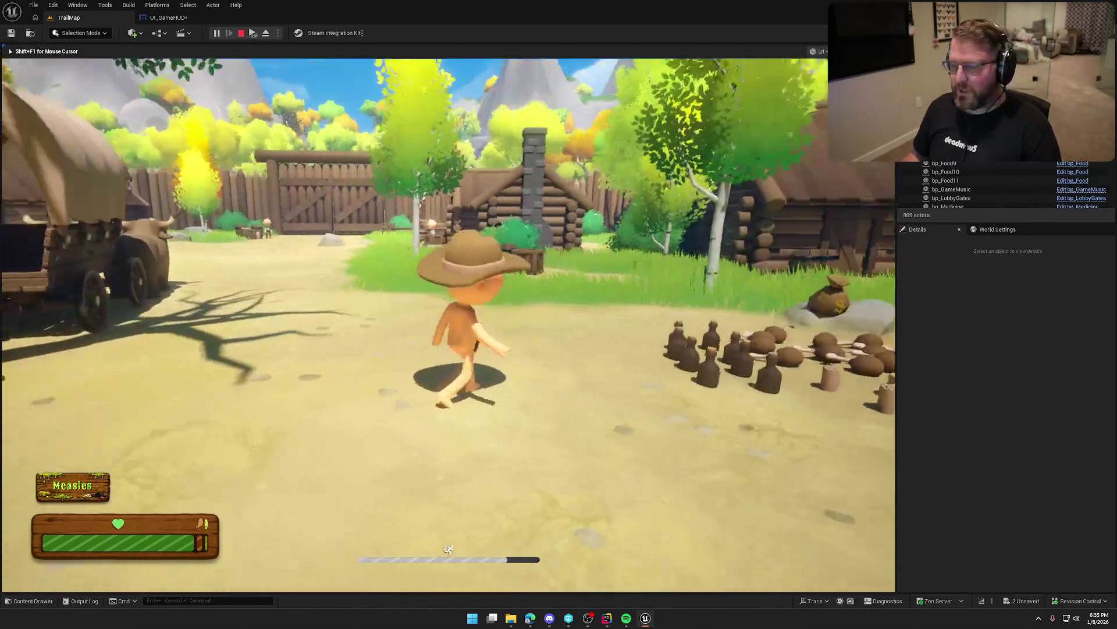
pyautogui.press('w')
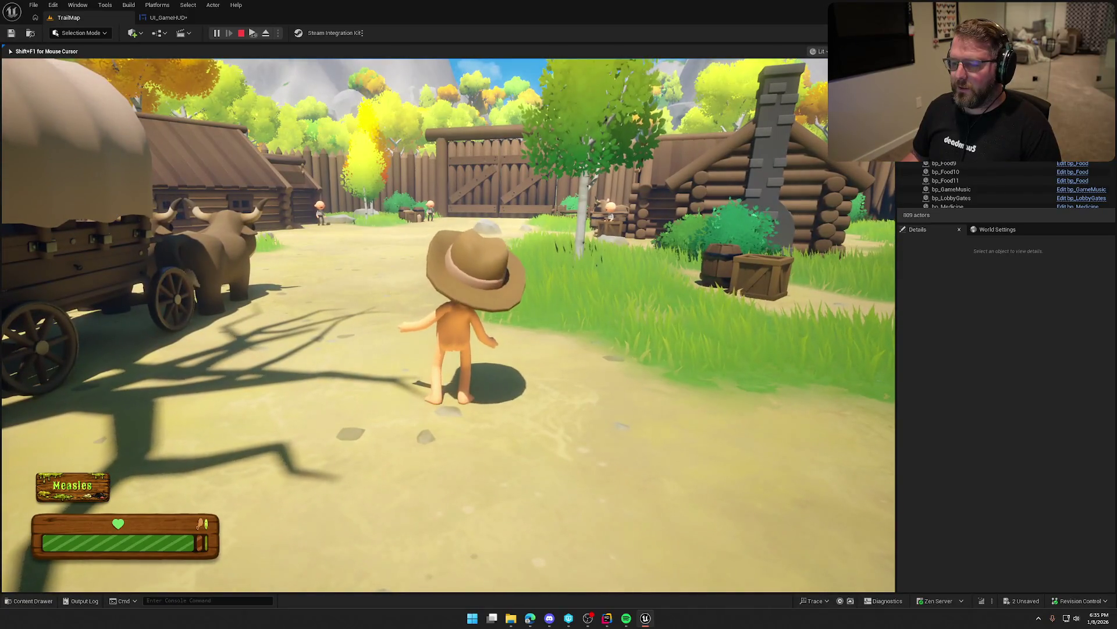
pyautogui.hotkey('shift', 'w')
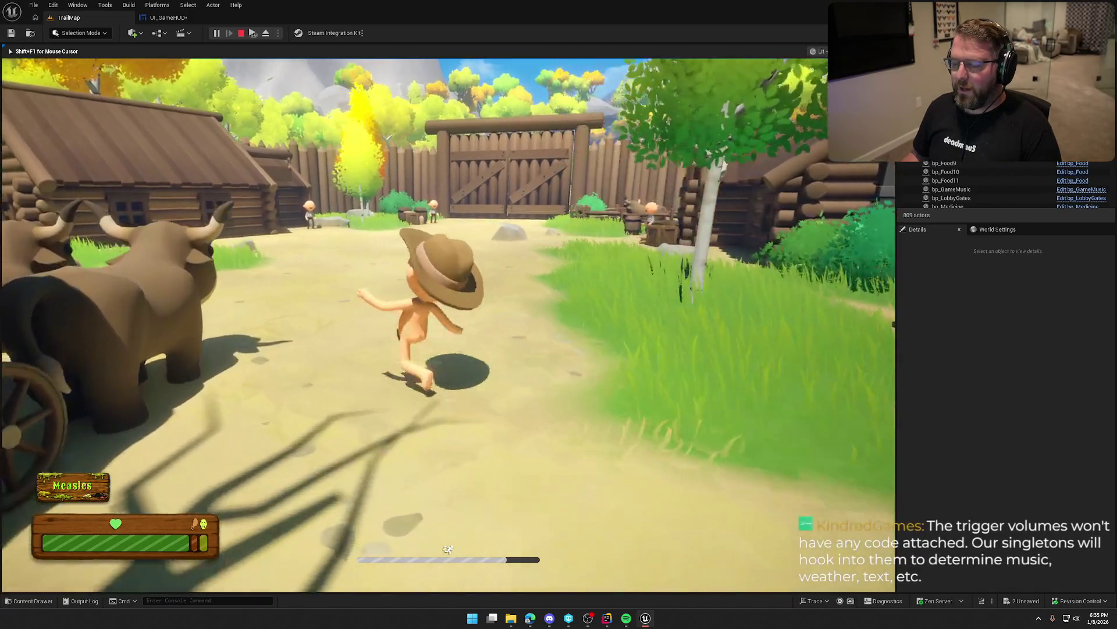
pyautogui.hotkey('shift', 'w')
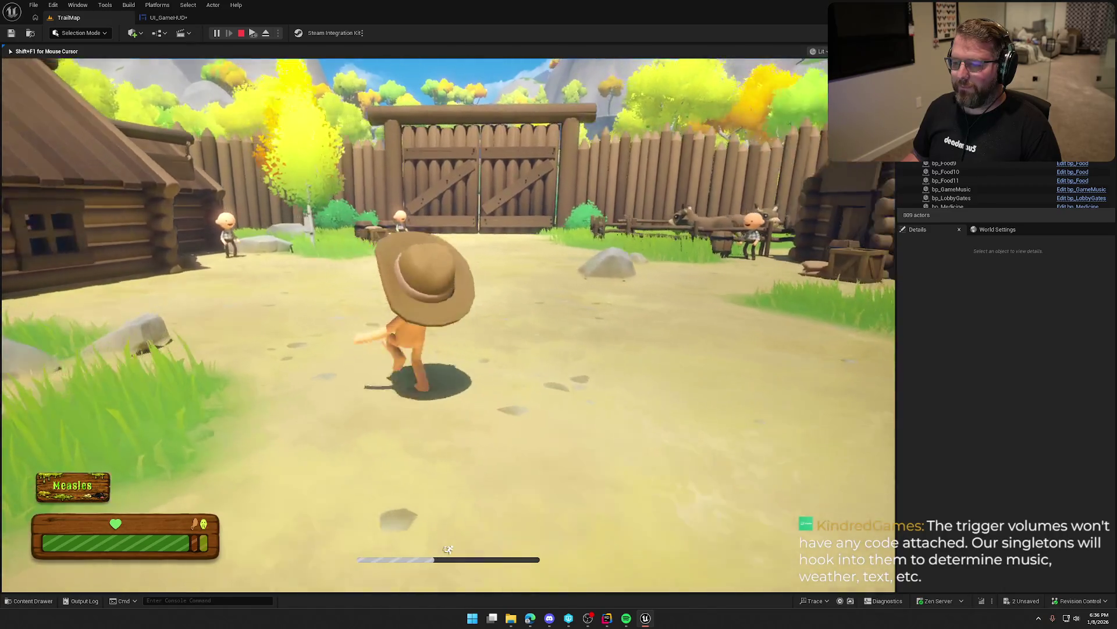
pyautogui.press('w')
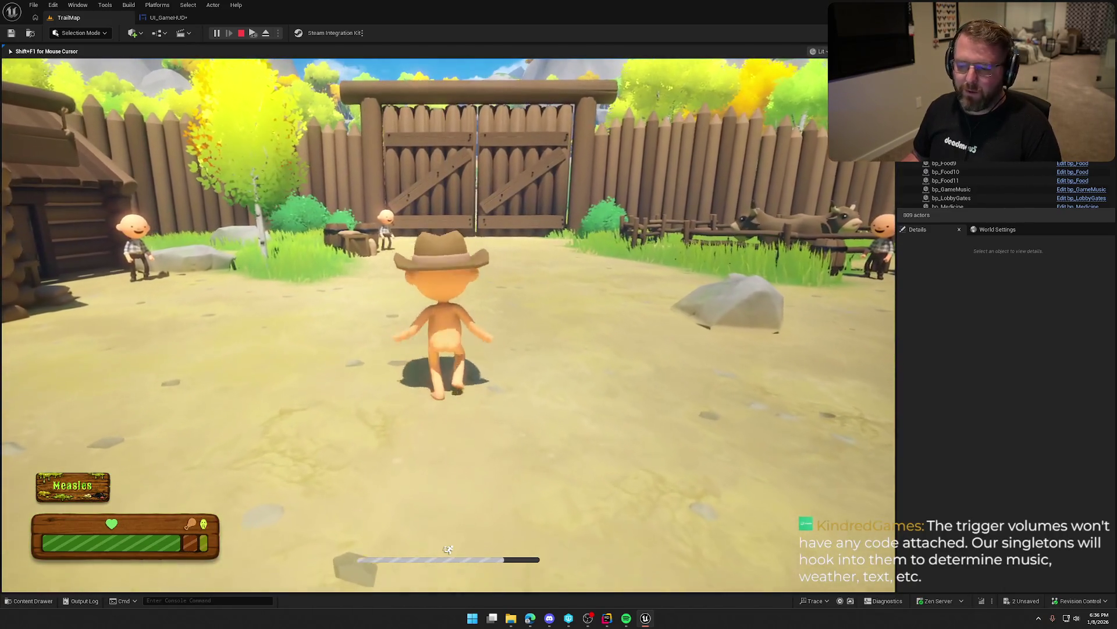
pyautogui.press('Escape')
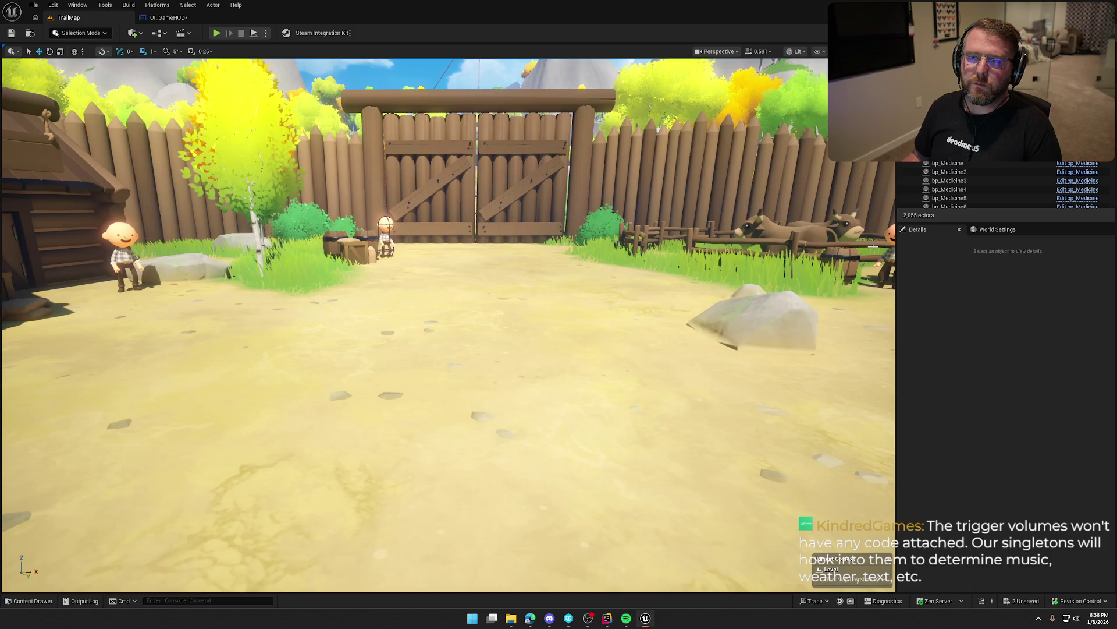
pyautogui.click(984, 357)
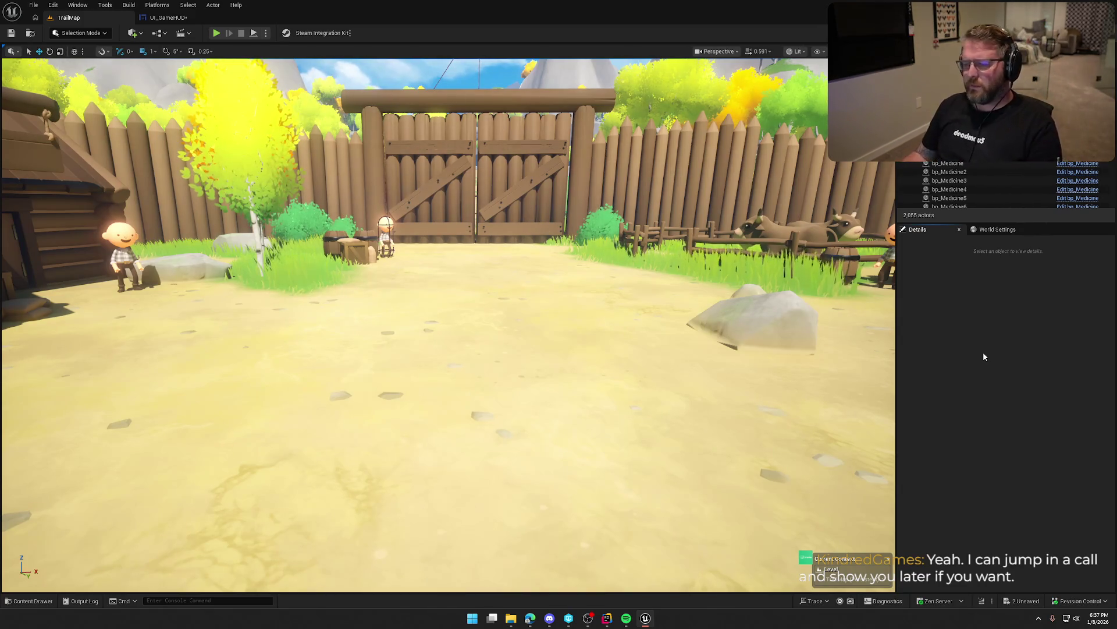
pyautogui.scroll(-5, 448, 326)
pyautogui.moveTo(448, 326)
pyautogui.mouseDown()
pyautogui.moveTo(448, 151)
pyautogui.moveTo(524, 116)
pyautogui.moveTo(707, 135)
pyautogui.mouseUp()
pyautogui.moveTo(347, 289); pyautogui.dragTo(309, 215)
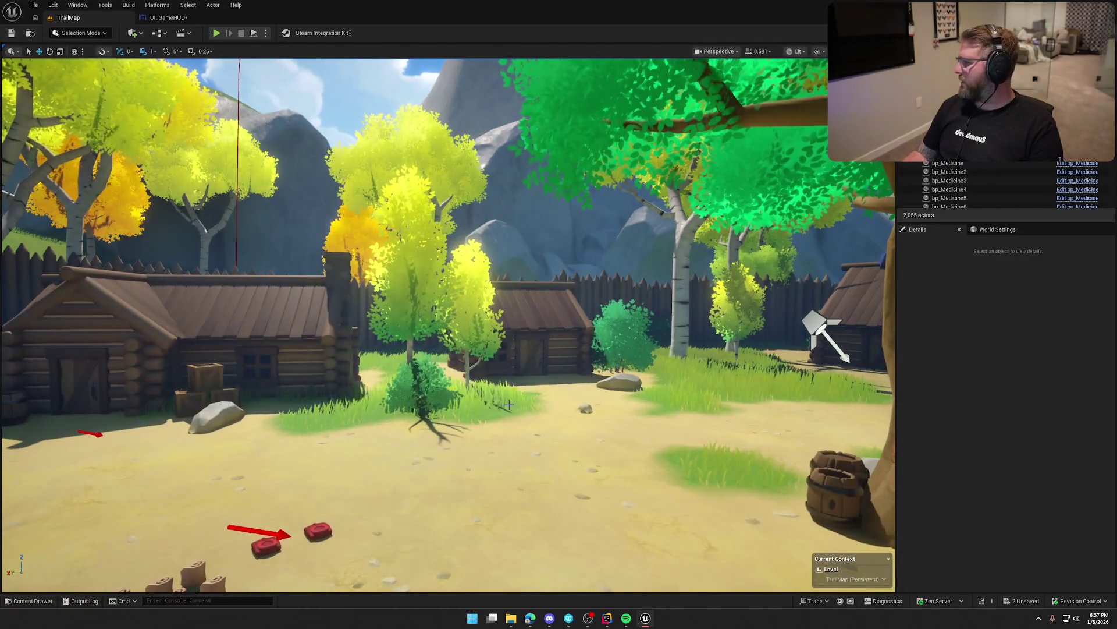
pyautogui.hotkey('alt', 'Tab')
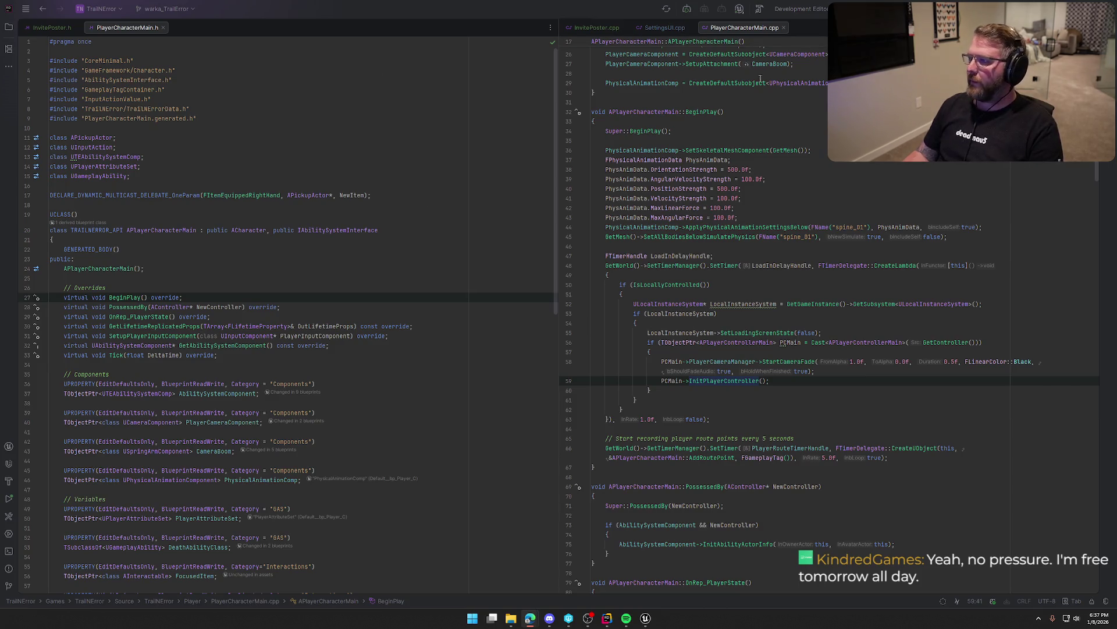
pyautogui.click(646, 618)
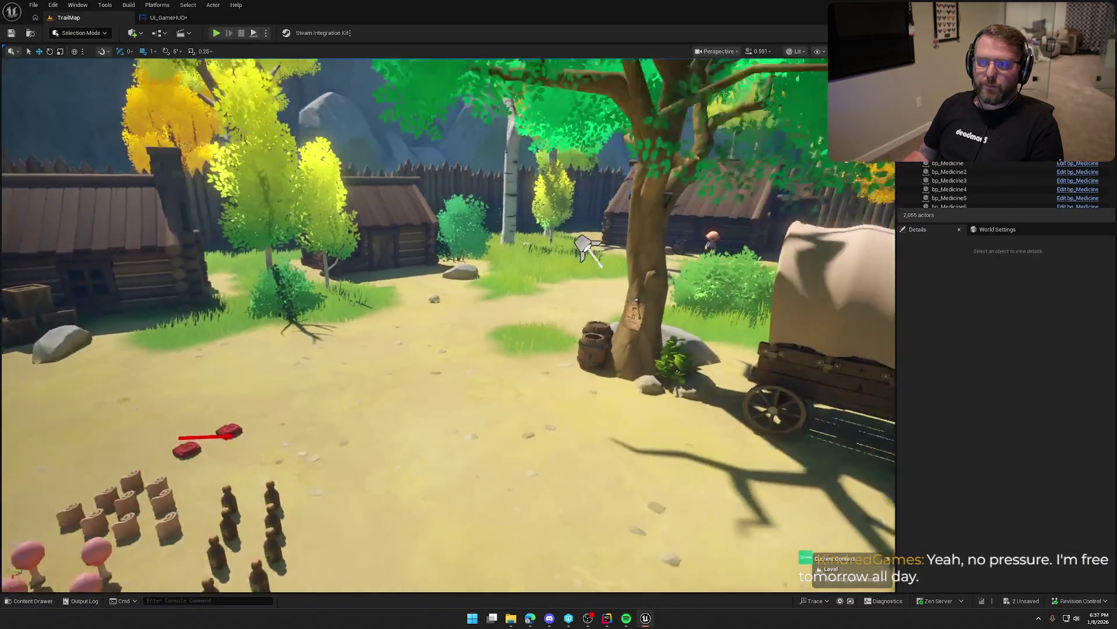
# Fly the TrailMap view toward the cabin, tree and wagon, and refocus the level editor
pyautogui.moveTo(512, 232)
pyautogui.mouseDown()
pyautogui.moveTo(501, 233)
pyautogui.moveTo(524, 230)
pyautogui.moveTo(513, 233)
pyautogui.mouseUp()
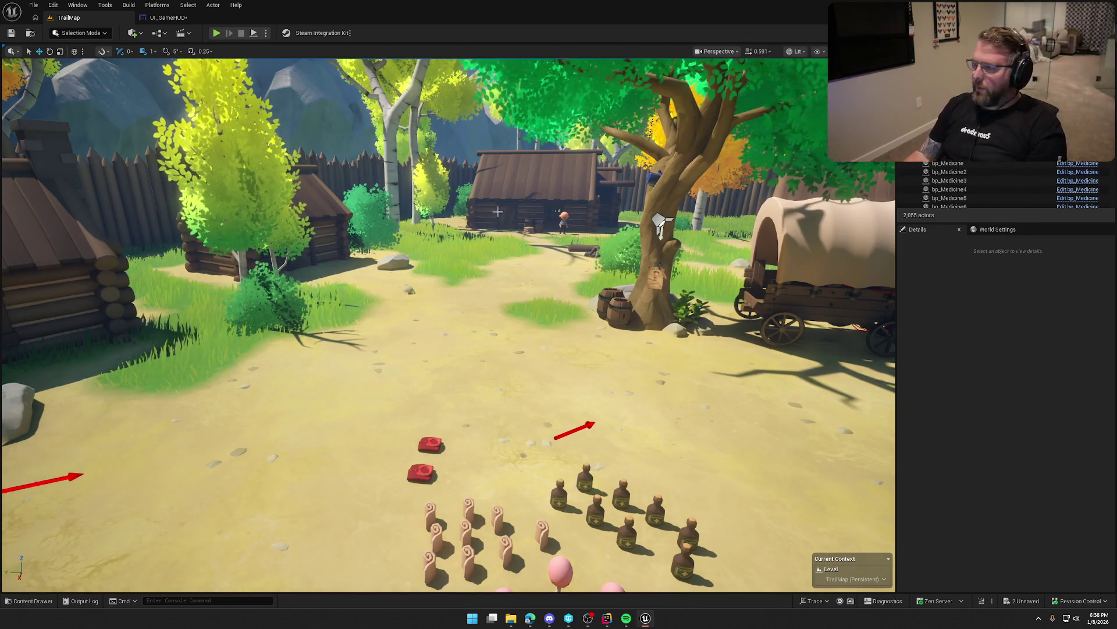
pyautogui.click(936, 340)
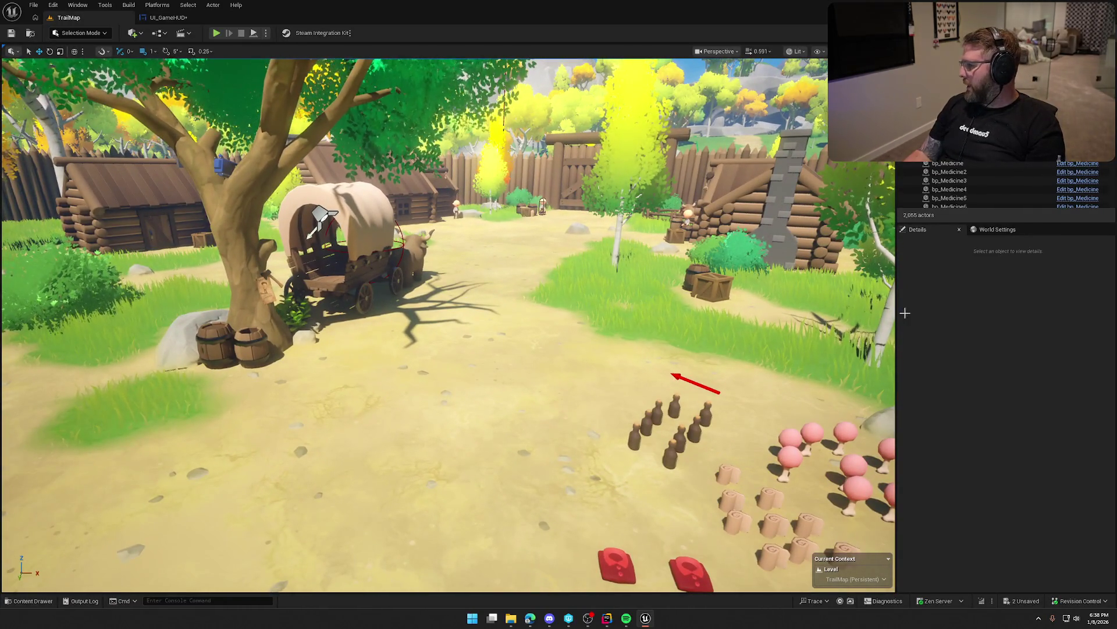
pyautogui.click(998, 332)
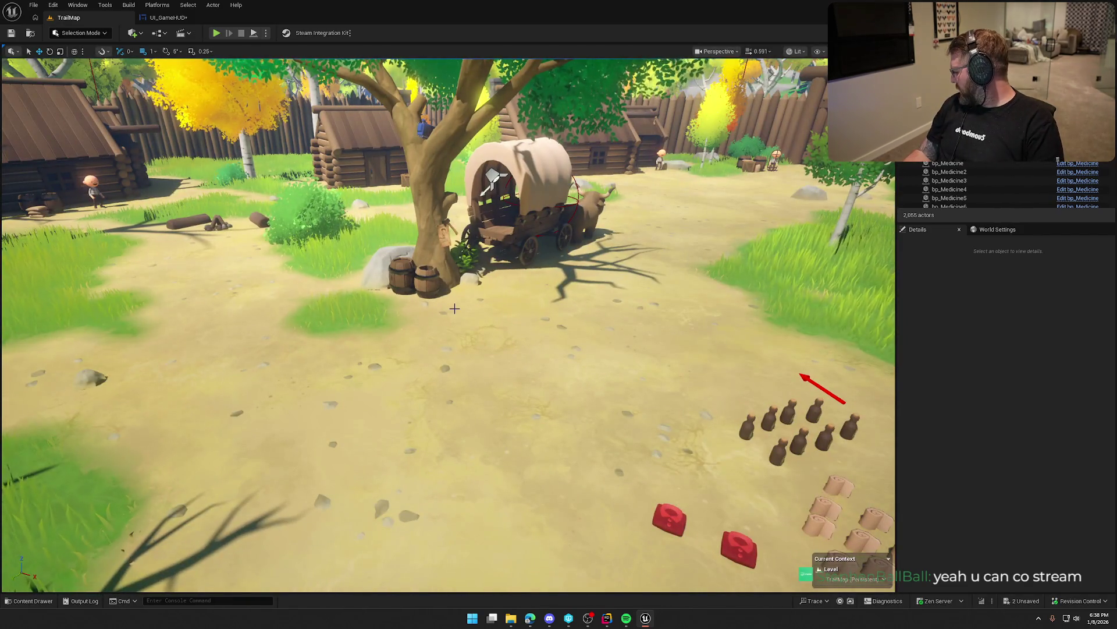
# In UI_GameHUD's event graph, line up the Delay and Enter New Zone nodes with Init UIFor Player
pyautogui.click(168, 17)
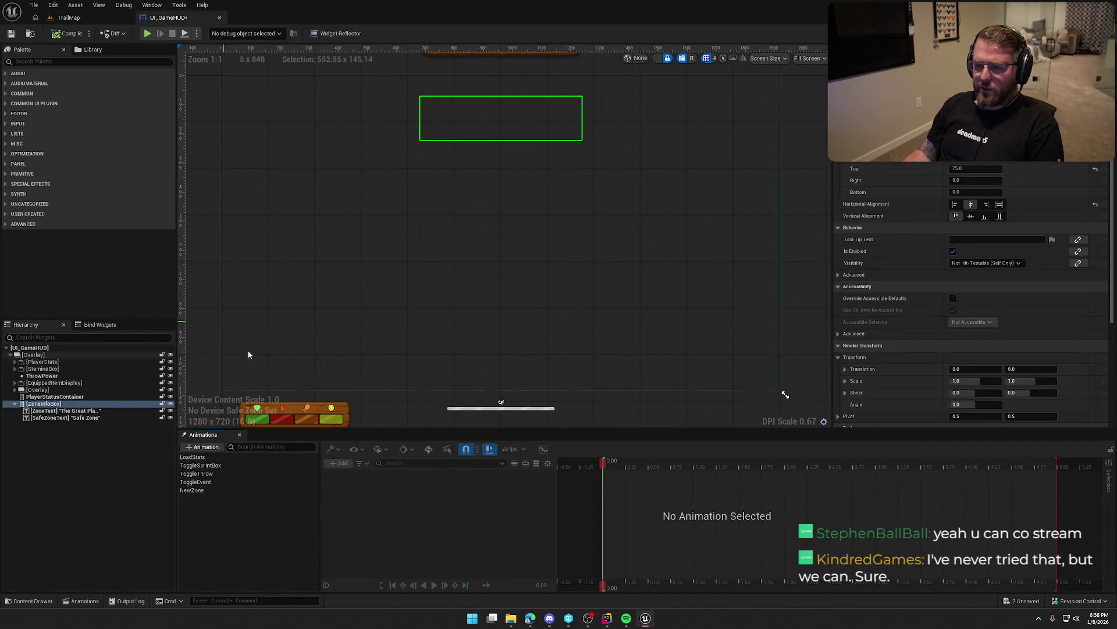
pyautogui.click(1090, 33)
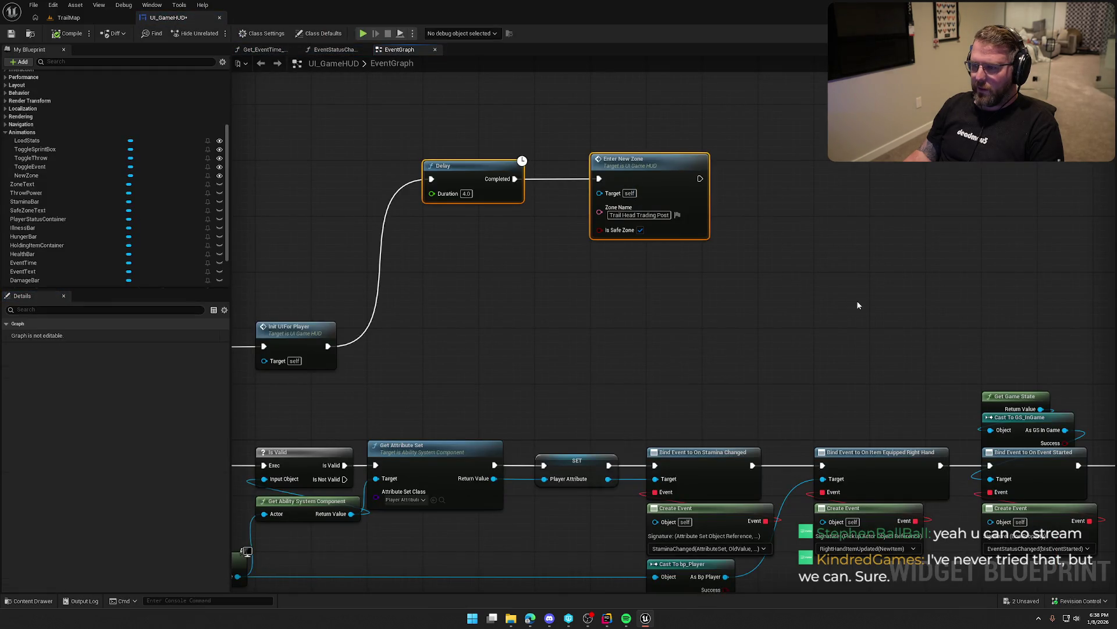
pyautogui.moveTo(470, 170); pyautogui.dragTo(414, 338)
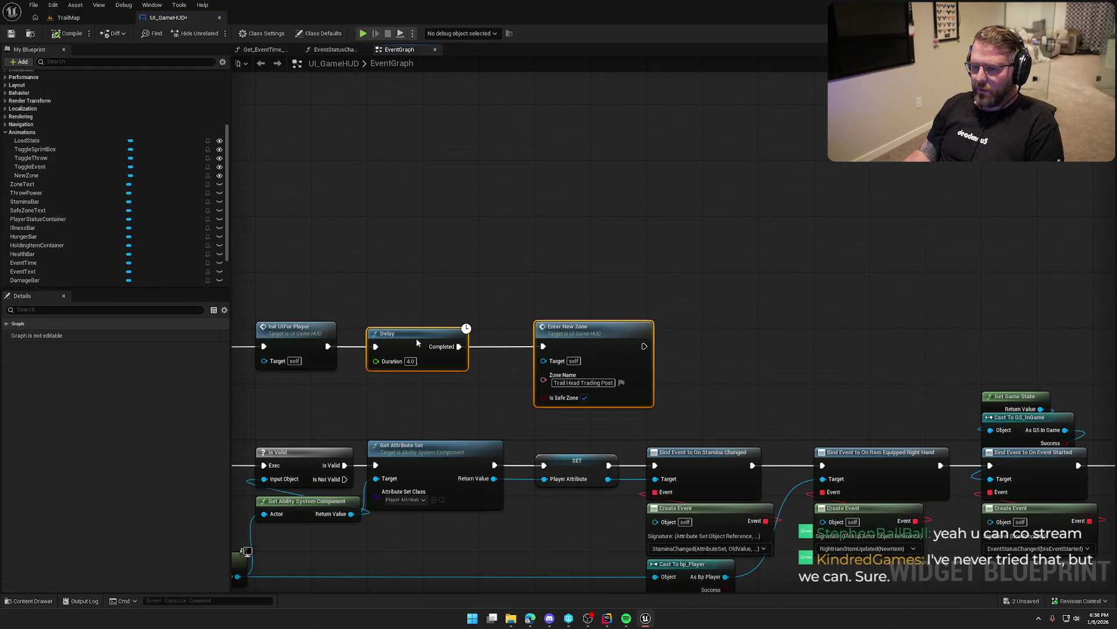
pyautogui.moveTo(406, 276); pyautogui.dragTo(488, 167)
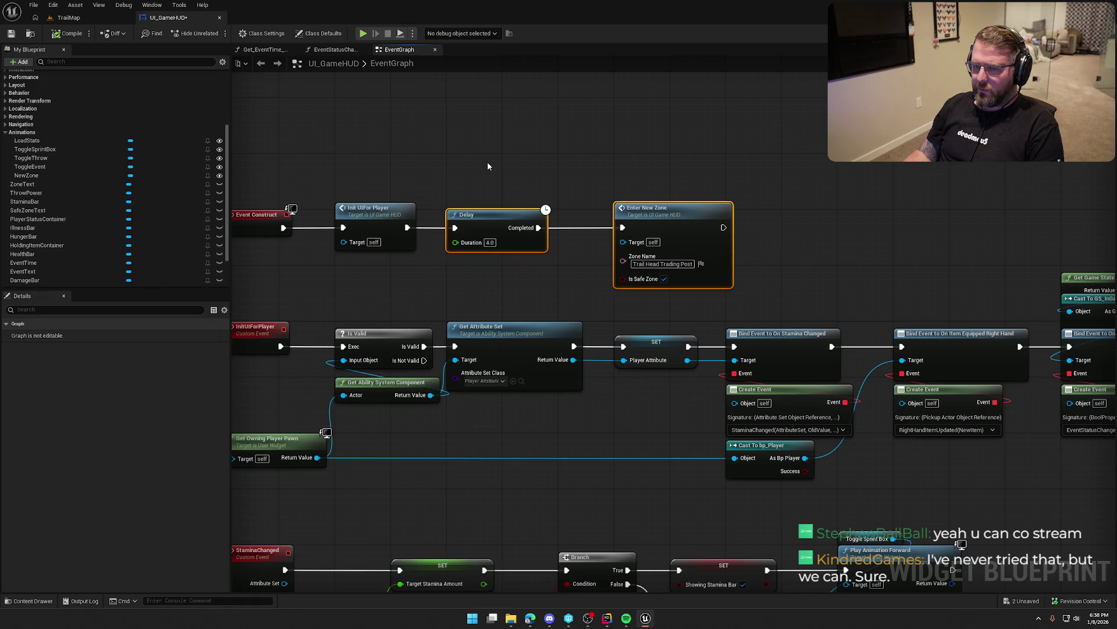
# Set the Delay node's Duration to 1.0, compile and save, and return to TrailMap
pyautogui.click(490, 242)
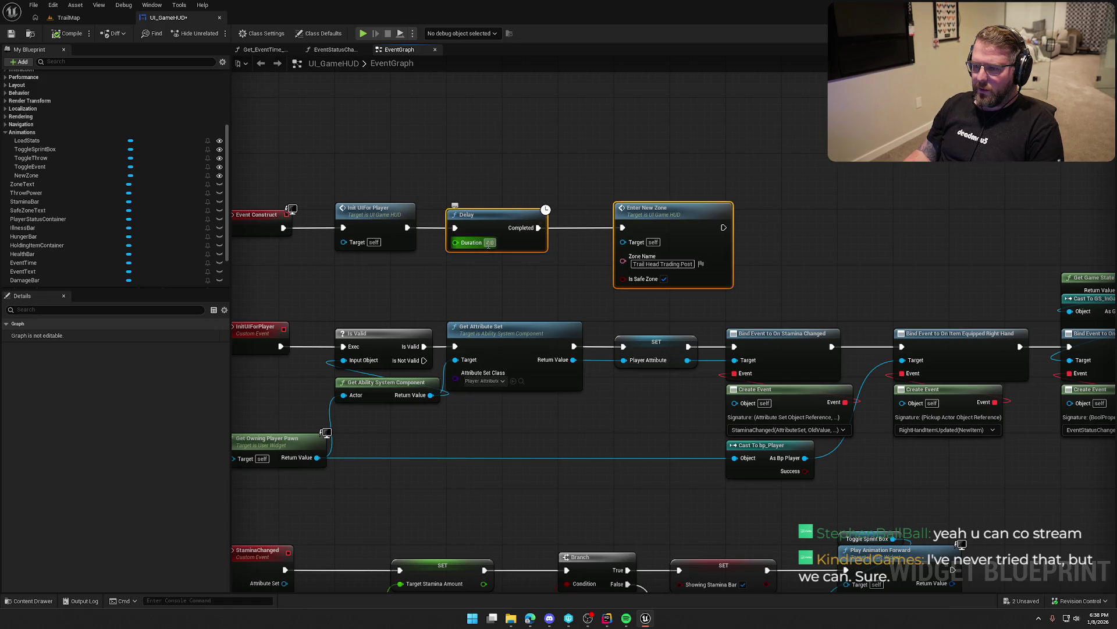
pyautogui.write('1')
pyautogui.click(505, 277)
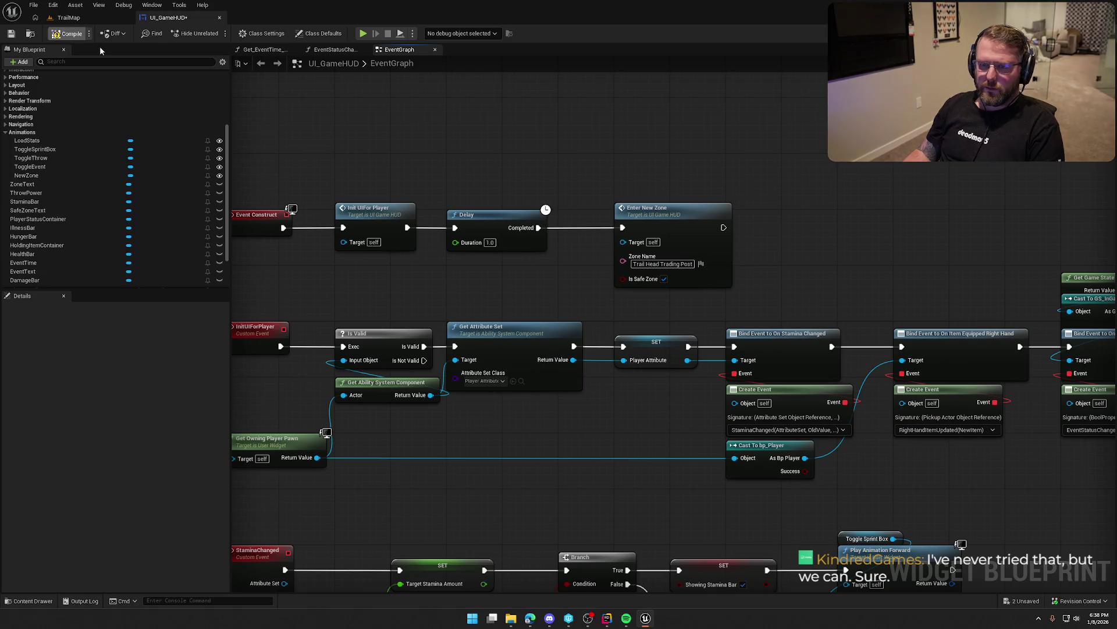
pyautogui.click(68, 33)
pyautogui.click(69, 17)
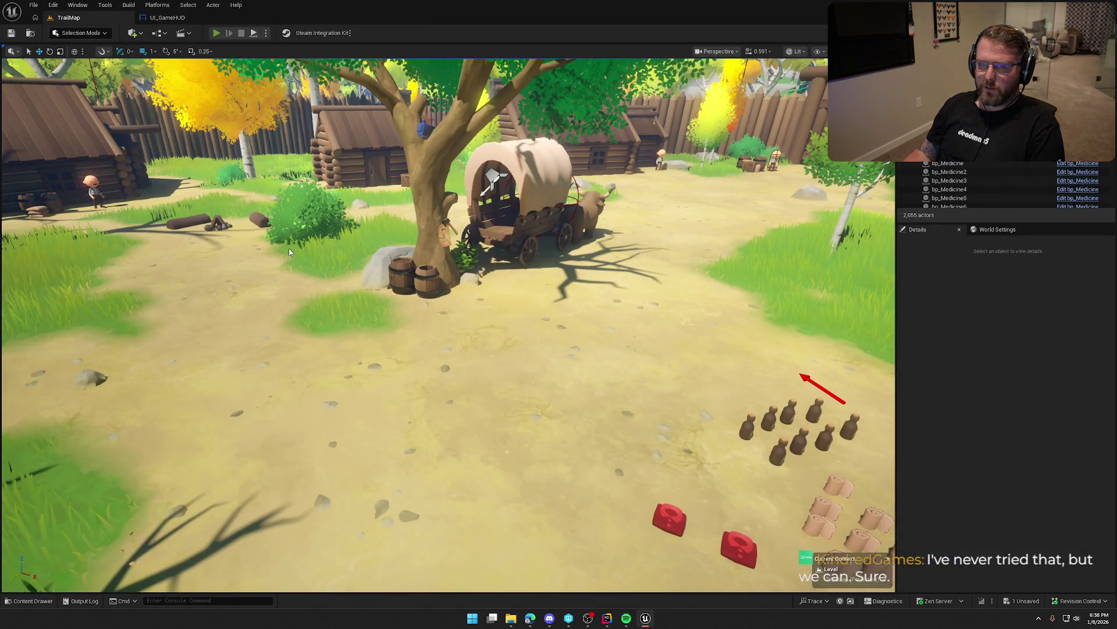
pyautogui.hotkey('alt', 'p')
pyautogui.press('w')
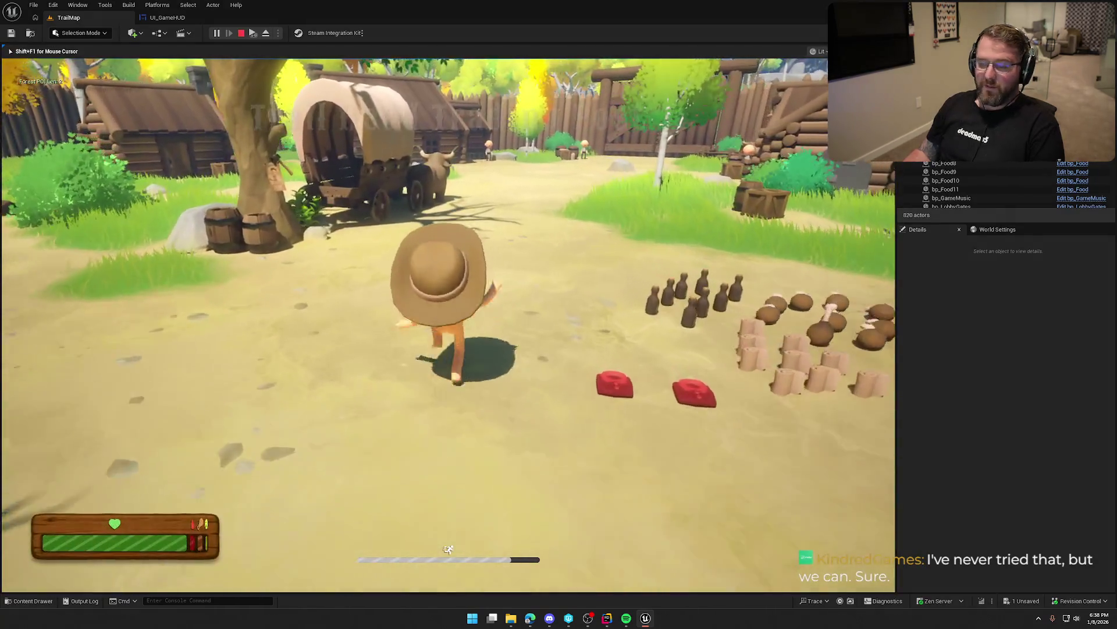
pyautogui.press('s')
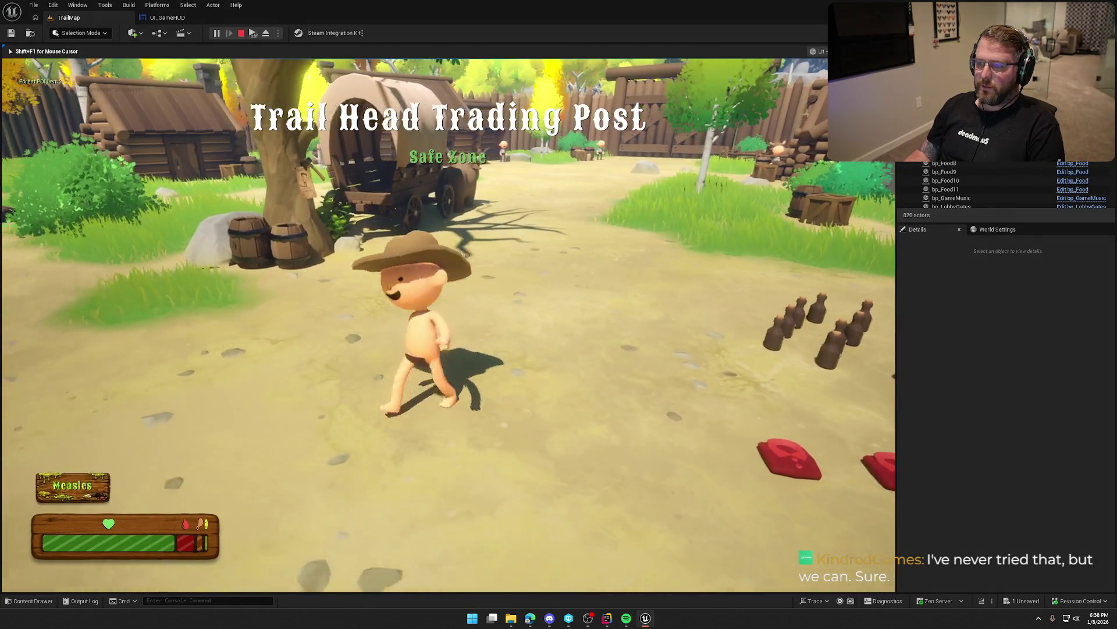
pyautogui.press('w')
pyautogui.press('shift')
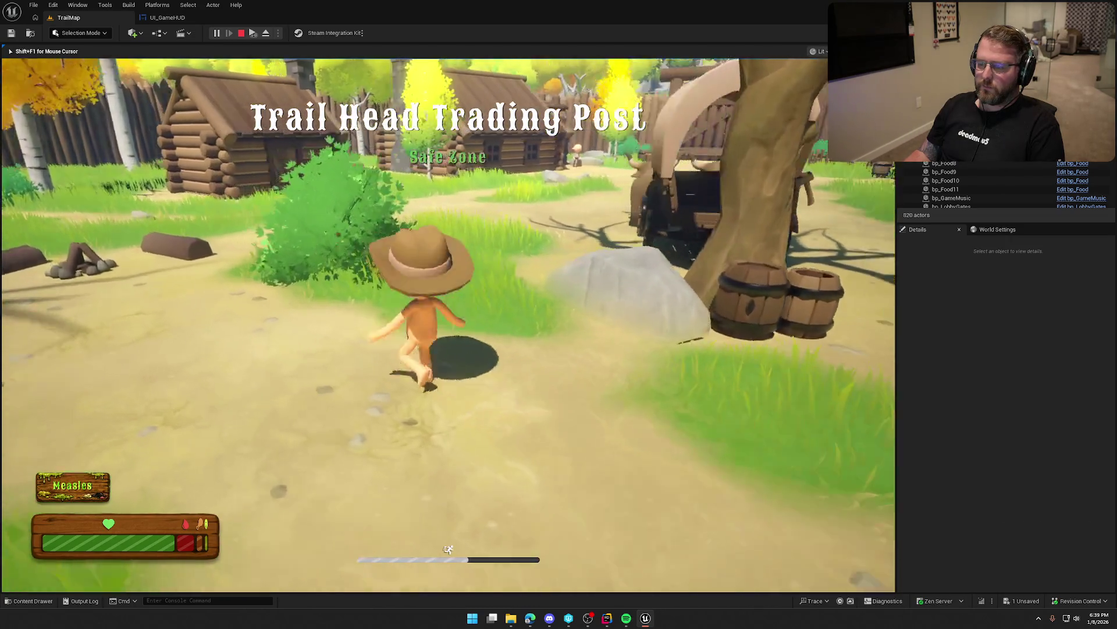
pyautogui.press('w')
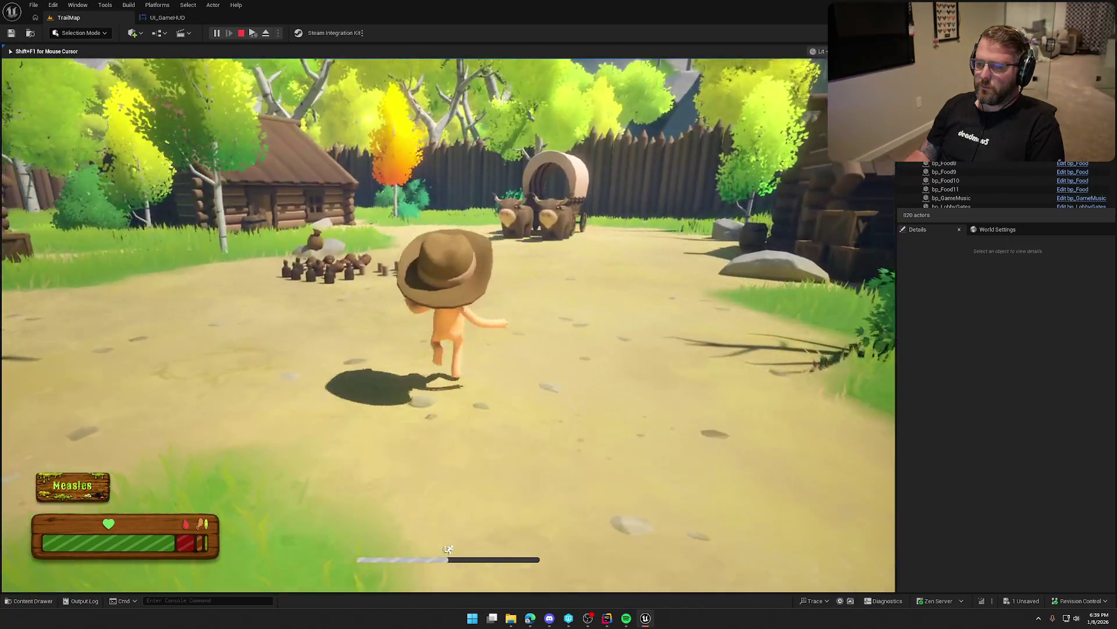
pyautogui.press('w')
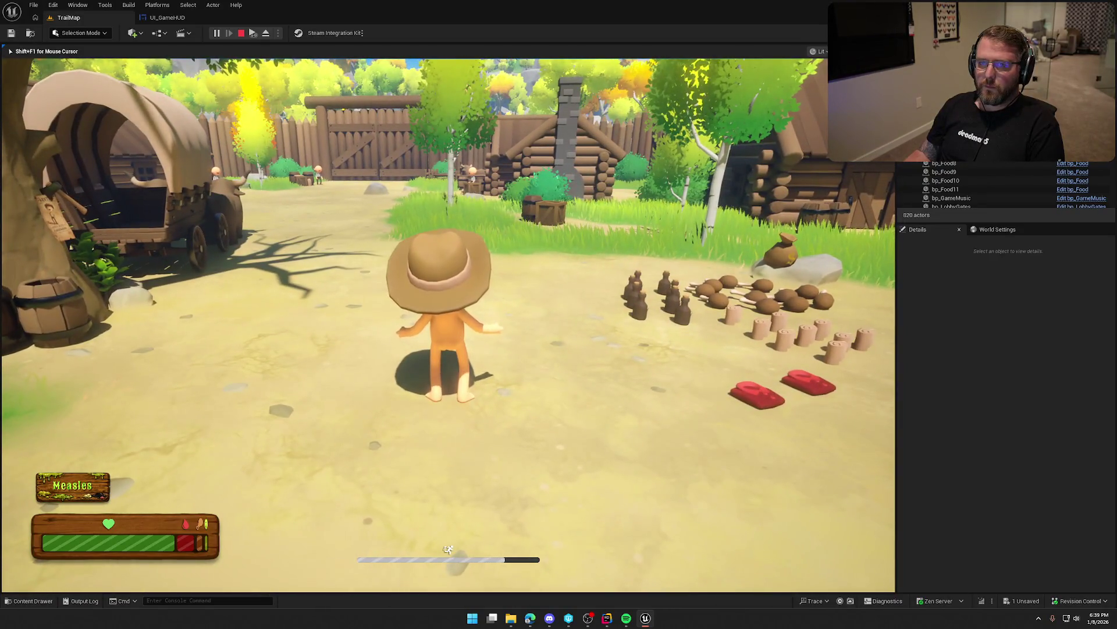
pyautogui.press('Escape')
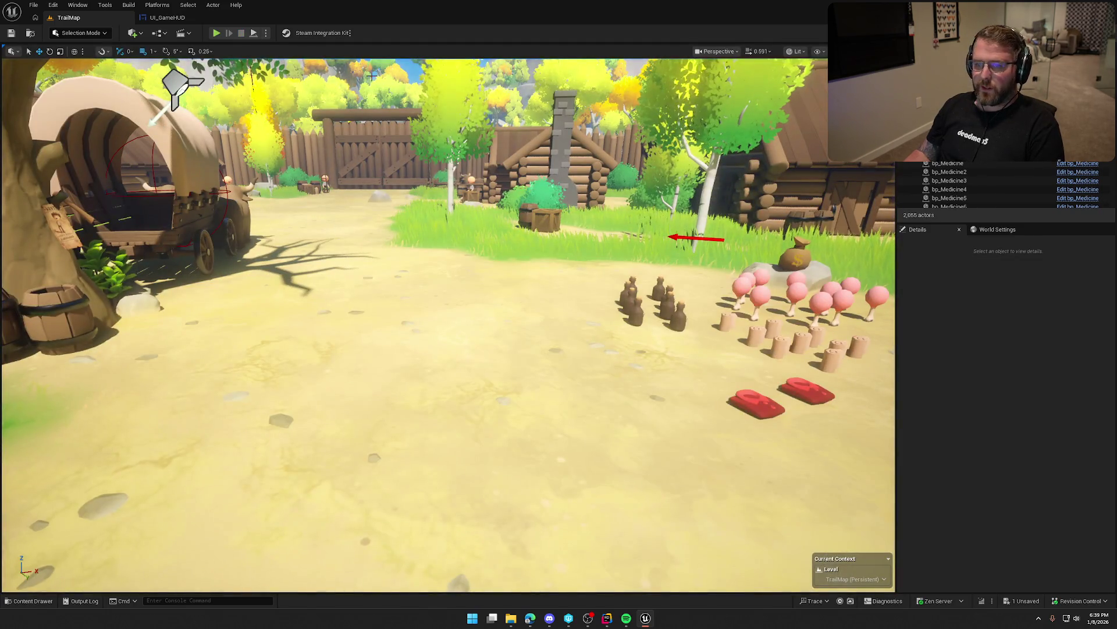
pyautogui.click(216, 33)
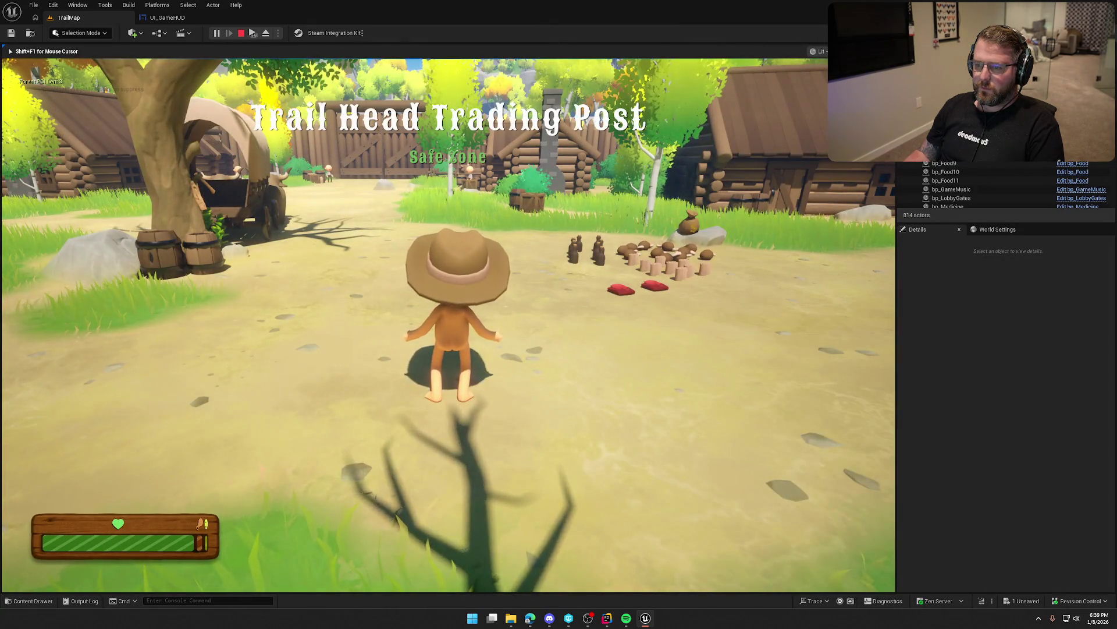
pyautogui.hotkey('shift', 'w')
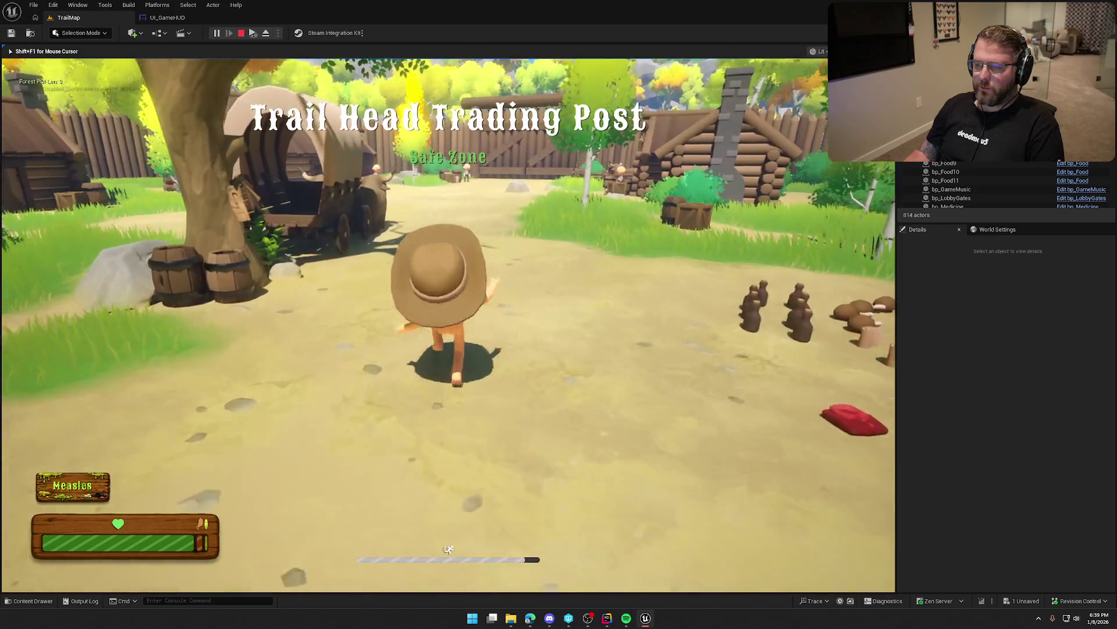
pyautogui.press('s')
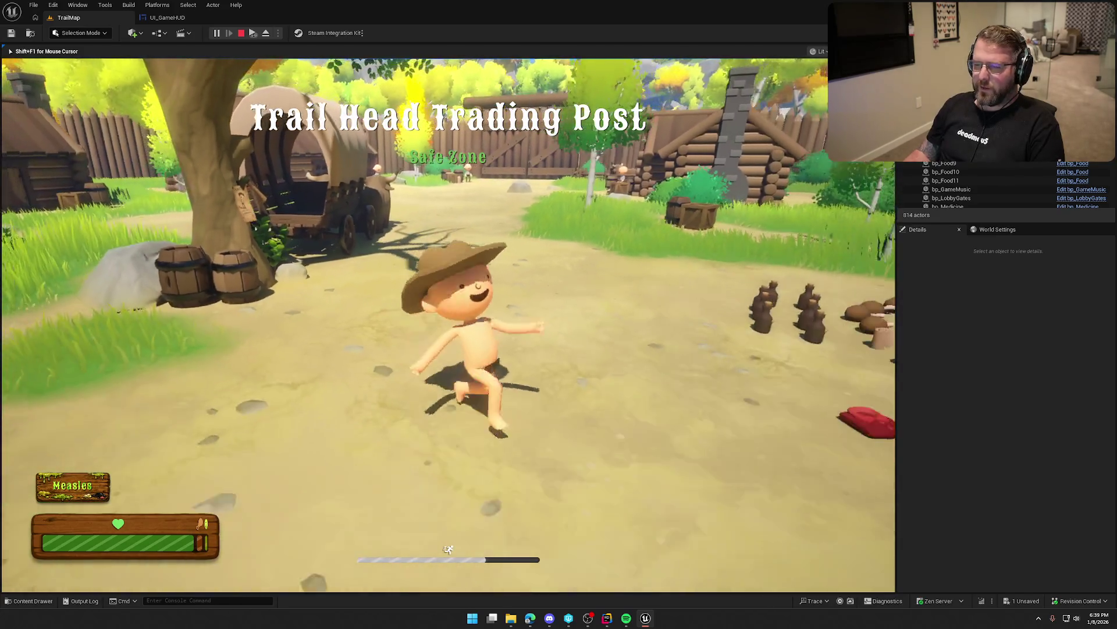
pyautogui.press('Escape')
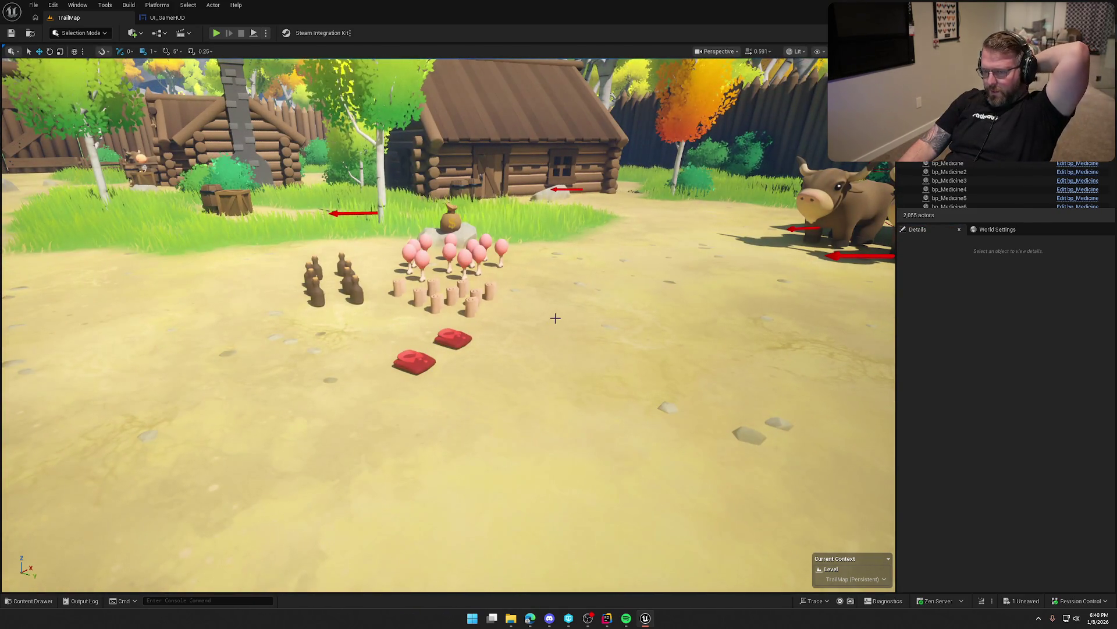
# Fly toward the gate, open the bp_GameMusic actor's blueprint, and frame its music transition nodes
pyautogui.moveTo(572, 284)
pyautogui.mouseDown()
pyautogui.moveTo(512, 245)
pyautogui.moveTo(571, 244)
pyautogui.moveTo(524, 244)
pyautogui.mouseUp()
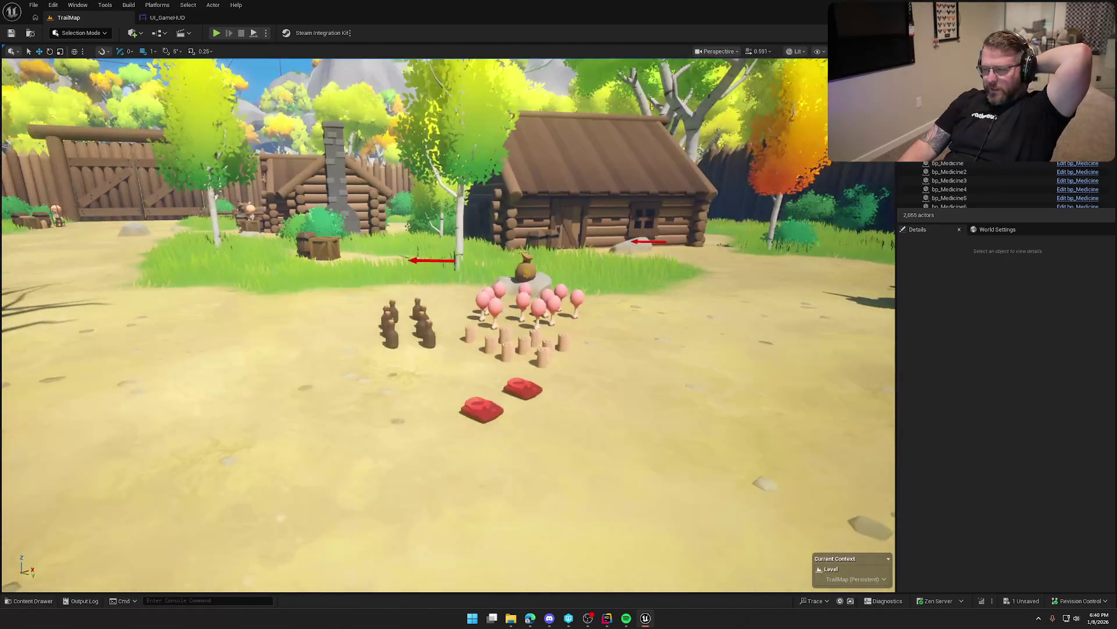
pyautogui.moveTo(651, 103); pyautogui.dragTo(363, 224)
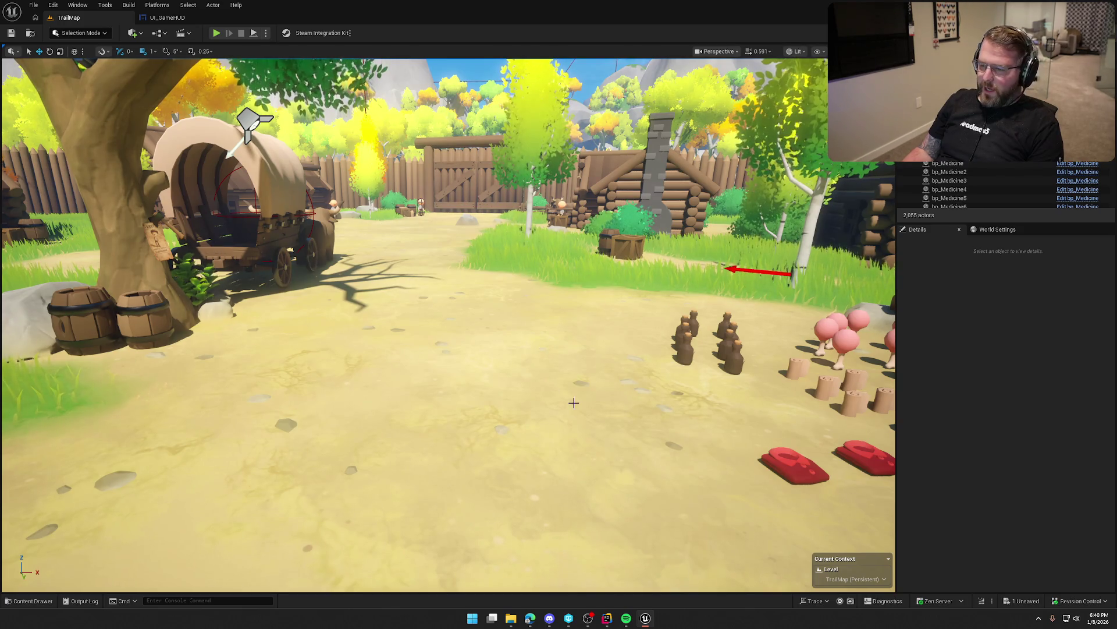
pyautogui.moveTo(477, 262)
pyautogui.mouseDown()
pyautogui.moveTo(489, 204)
pyautogui.moveTo(457, 261)
pyautogui.mouseUp()
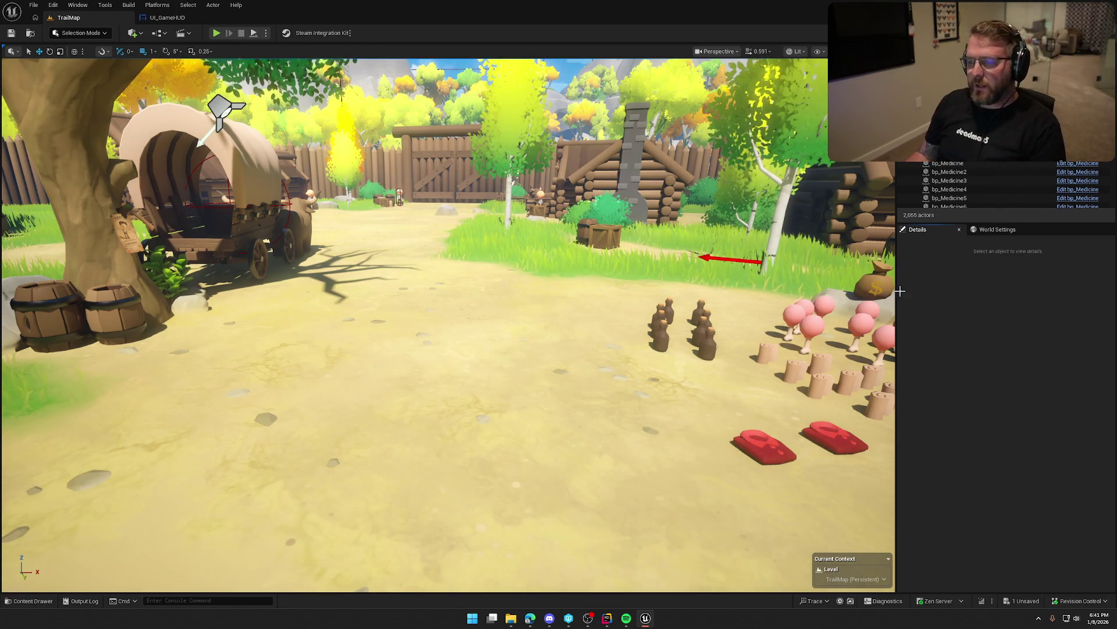
pyautogui.click(459, 157)
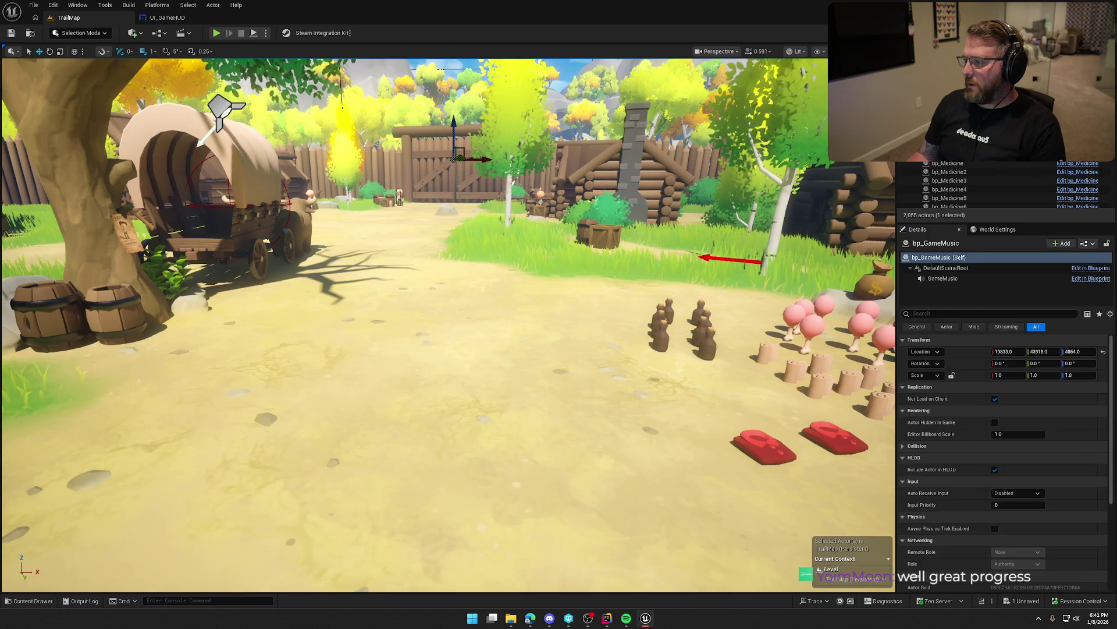
pyautogui.doubleClick(459, 157)
pyautogui.moveTo(654, 494)
pyautogui.mouseDown()
pyautogui.moveTo(532, 411)
pyautogui.moveTo(635, 388)
pyautogui.mouseUp()
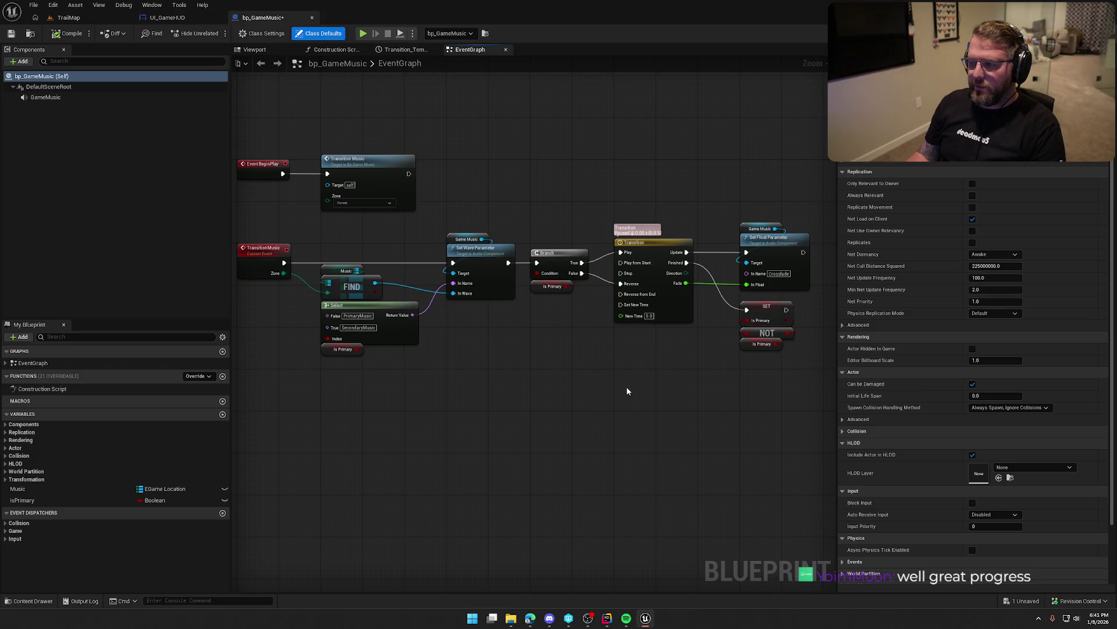